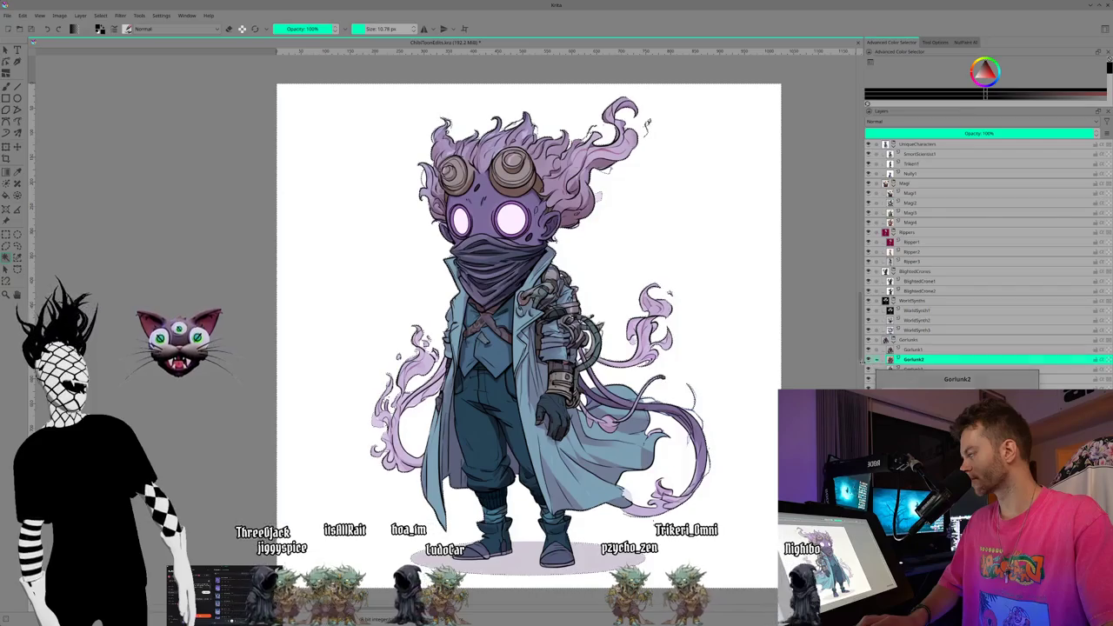
- Widen the docker panel and magic-wand select the white background around the character
drag(864, 366, 844, 367)
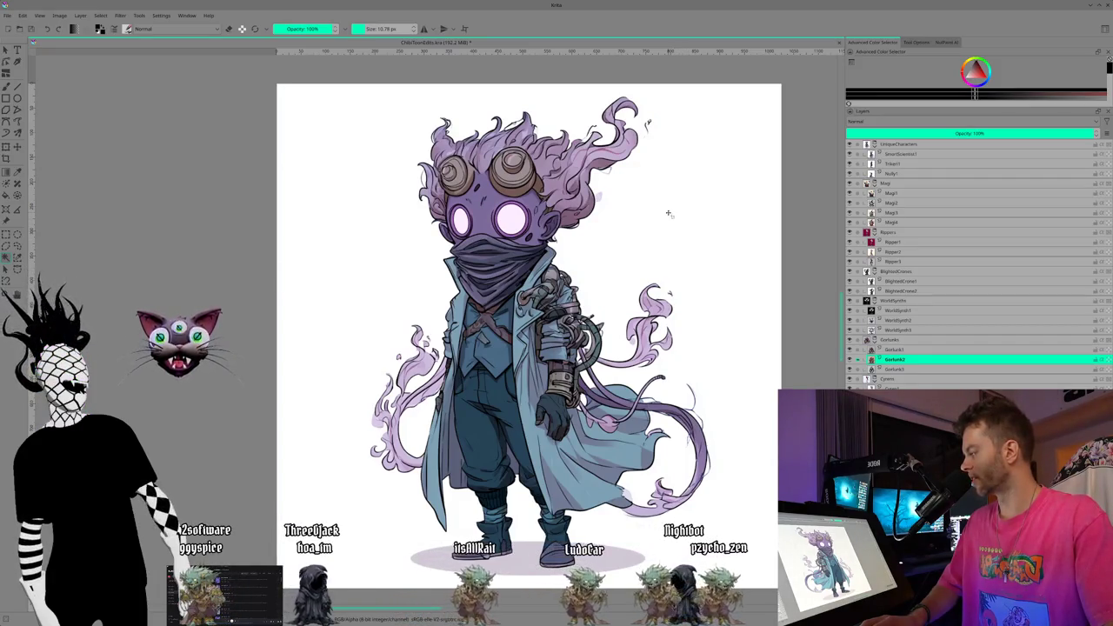
click(710, 301)
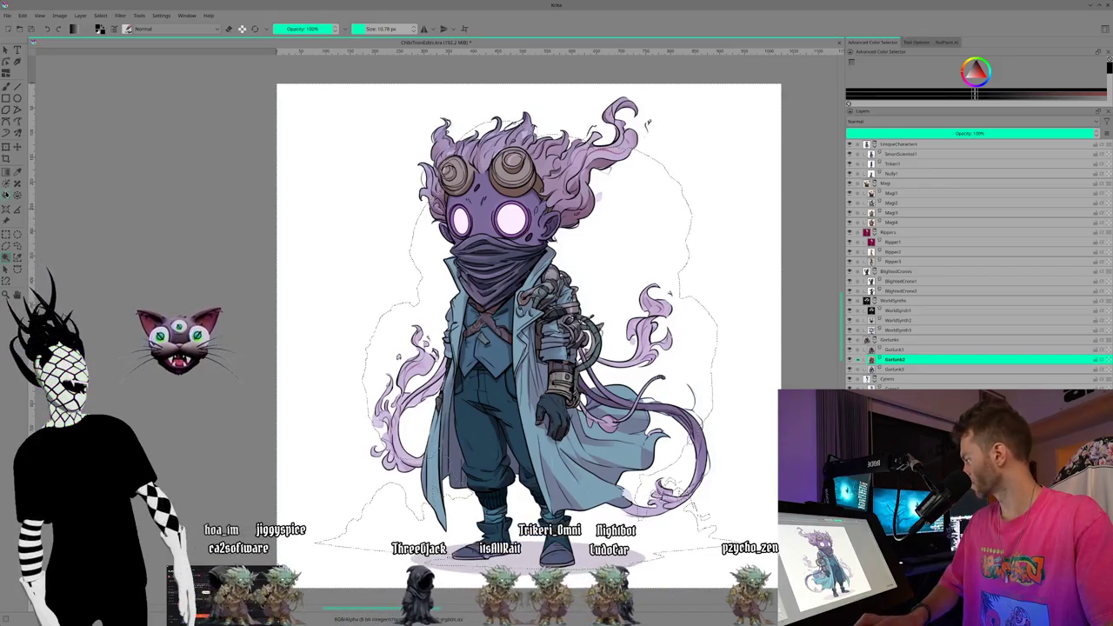
click(931, 42)
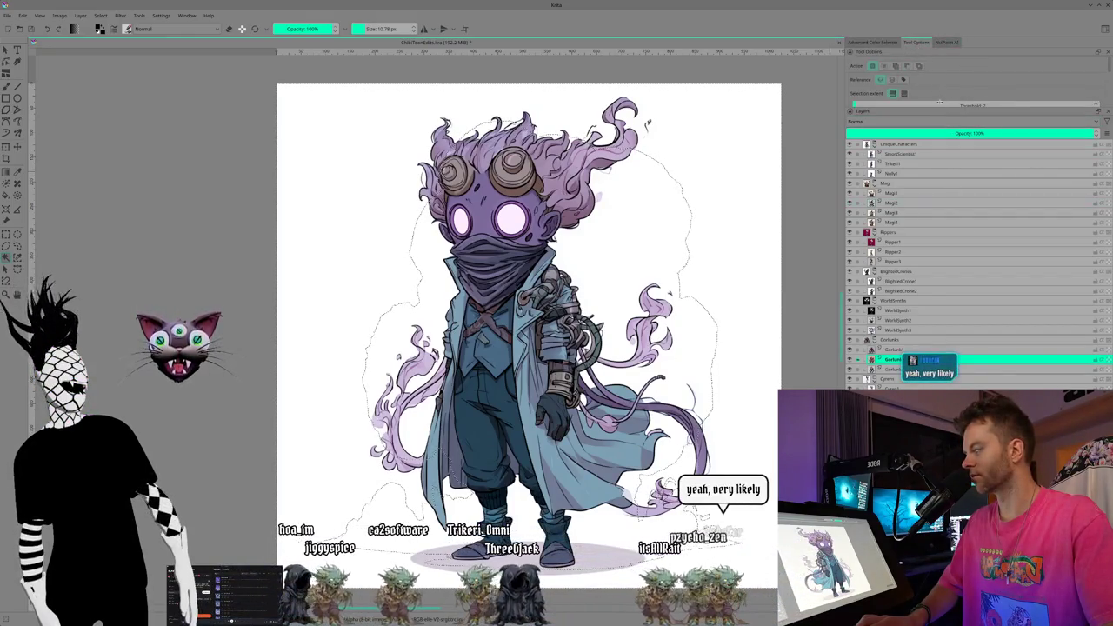
- Enlarge Tool Options over the Layers list and clear the background selection
drag(938, 106, 926, 348)
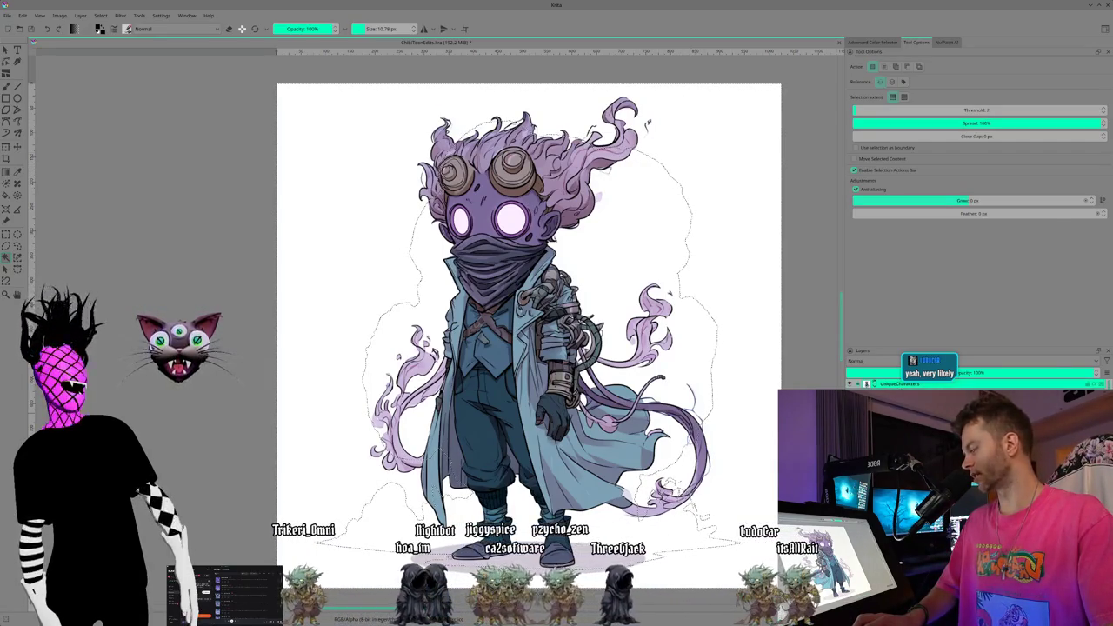
key(ctrl+shift+a)
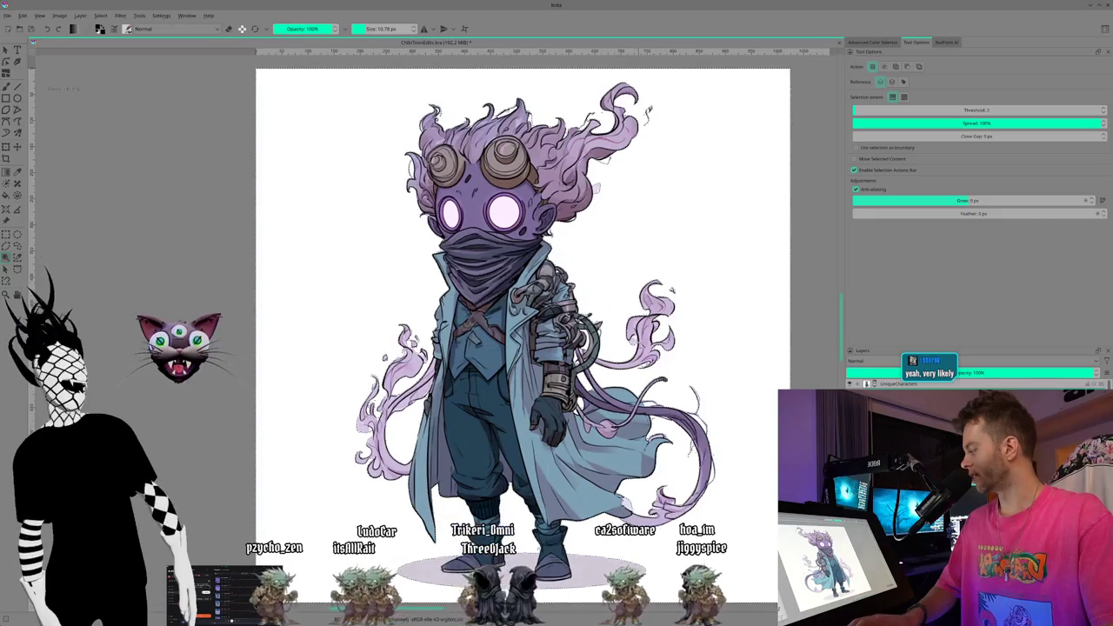
scroll(643, 339, up, 2)
scroll(643, 339, up, 2)
scroll(626, 356, up, 1)
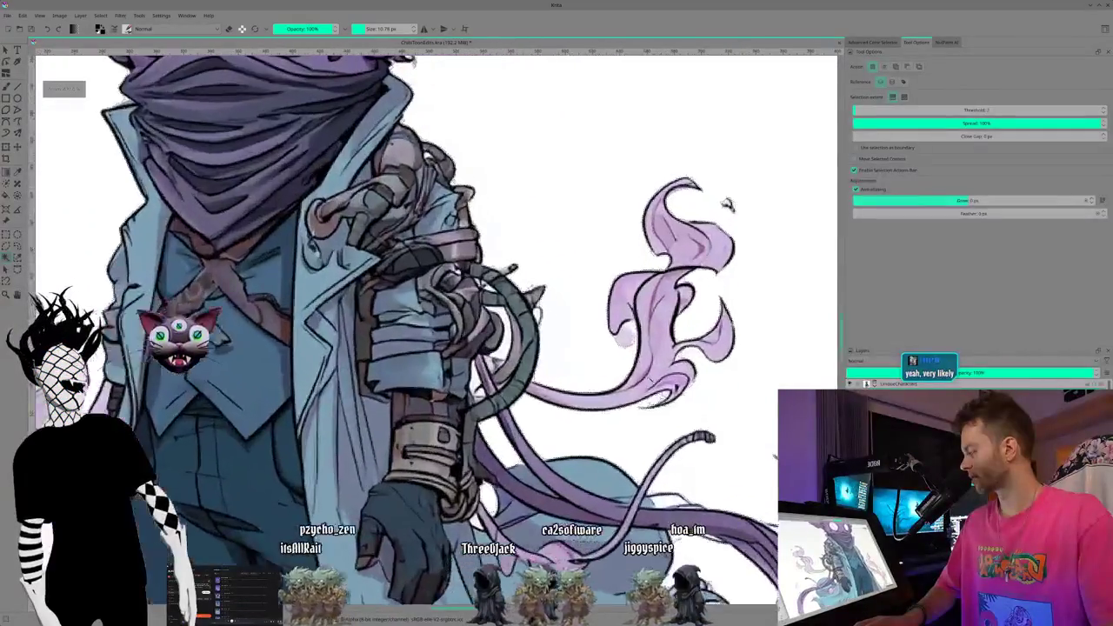
scroll(626, 357, up, 1)
scroll(626, 356, up, 1)
scroll(626, 356, up, 1)
scroll(630, 300, up, 1)
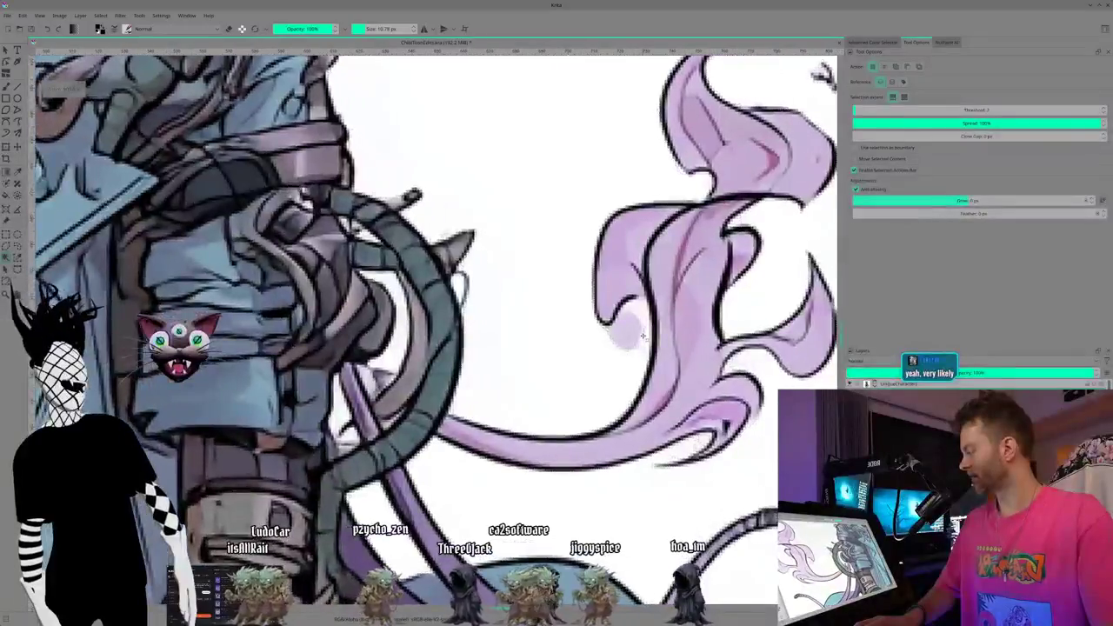
scroll(630, 300, up, 1)
scroll(631, 300, up, 1)
scroll(632, 294, up, 1)
scroll(634, 295, up, 1)
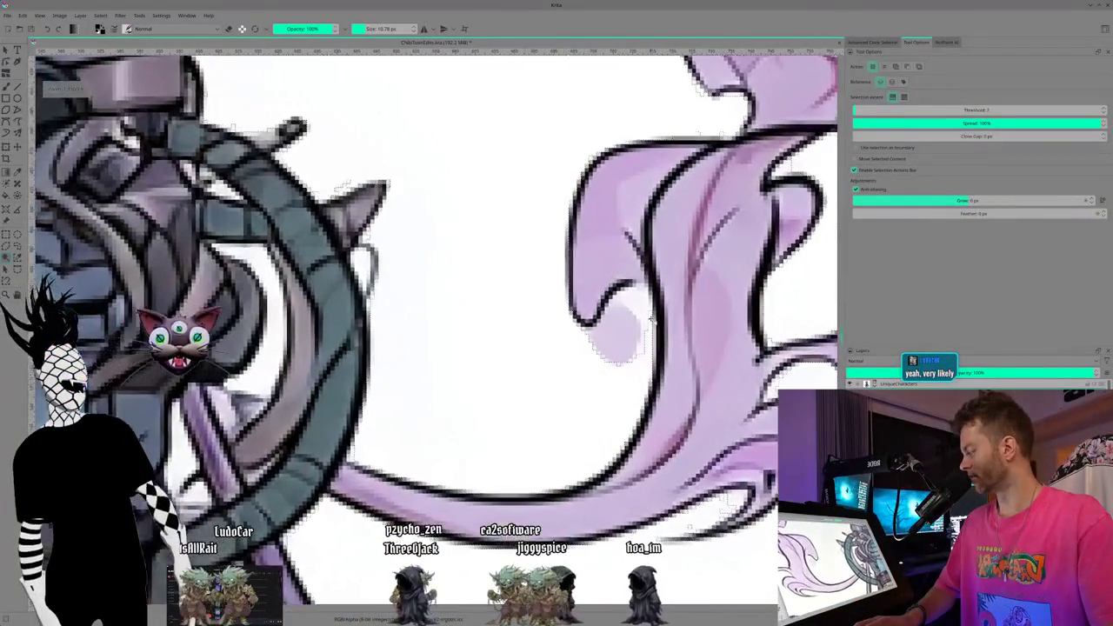
scroll(641, 301, up, 1)
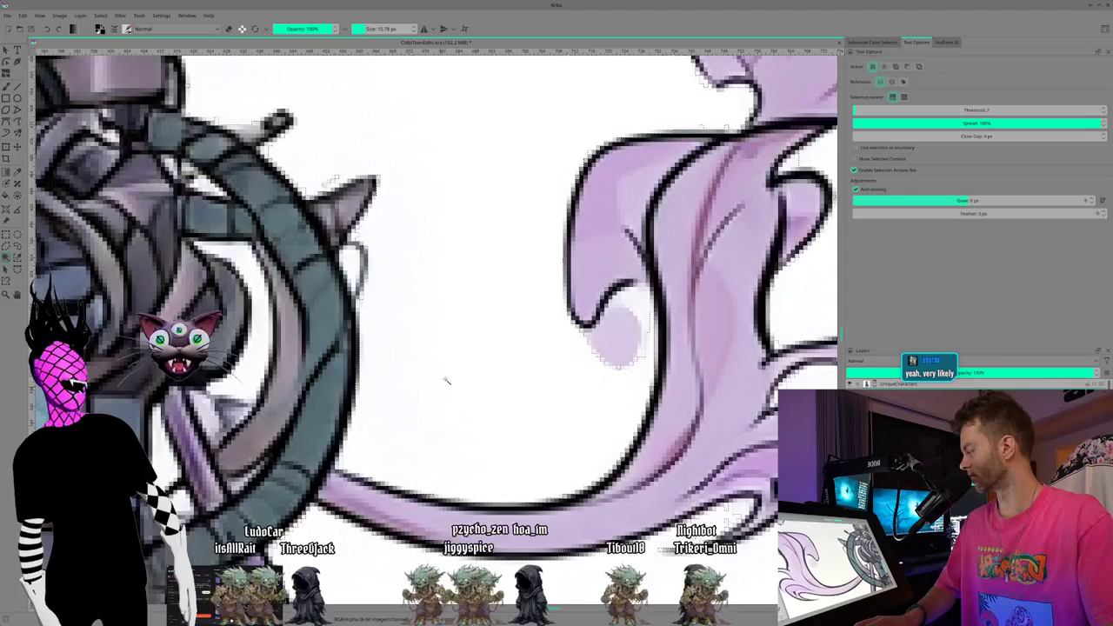
scroll(442, 384, down, 2)
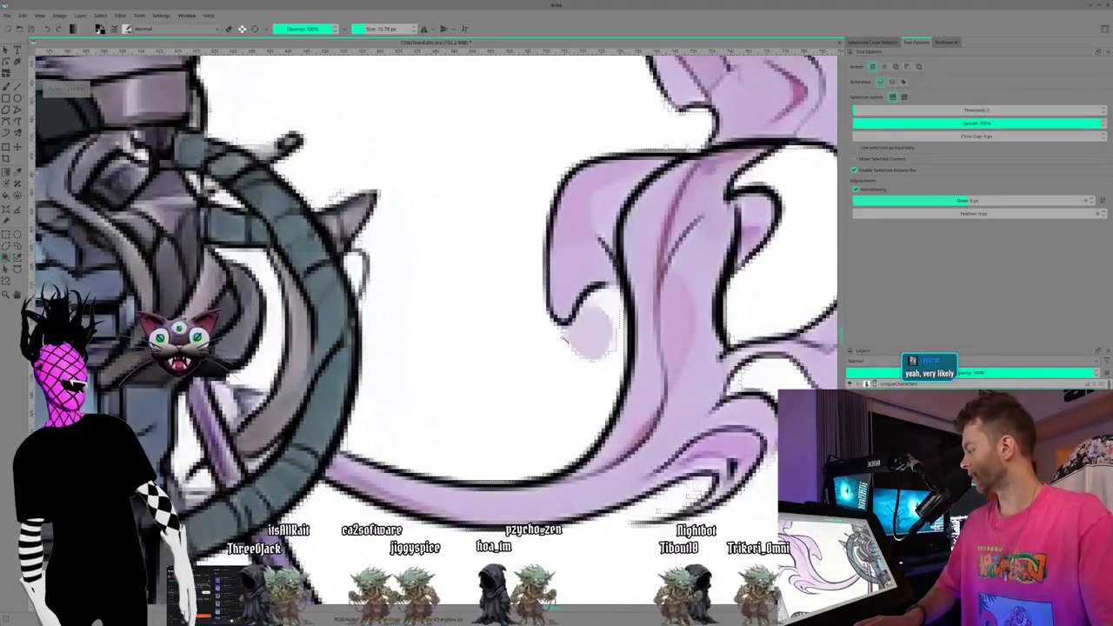
scroll(525, 324, down, 3)
scroll(465, 190, up, 3)
scroll(465, 189, down, 1)
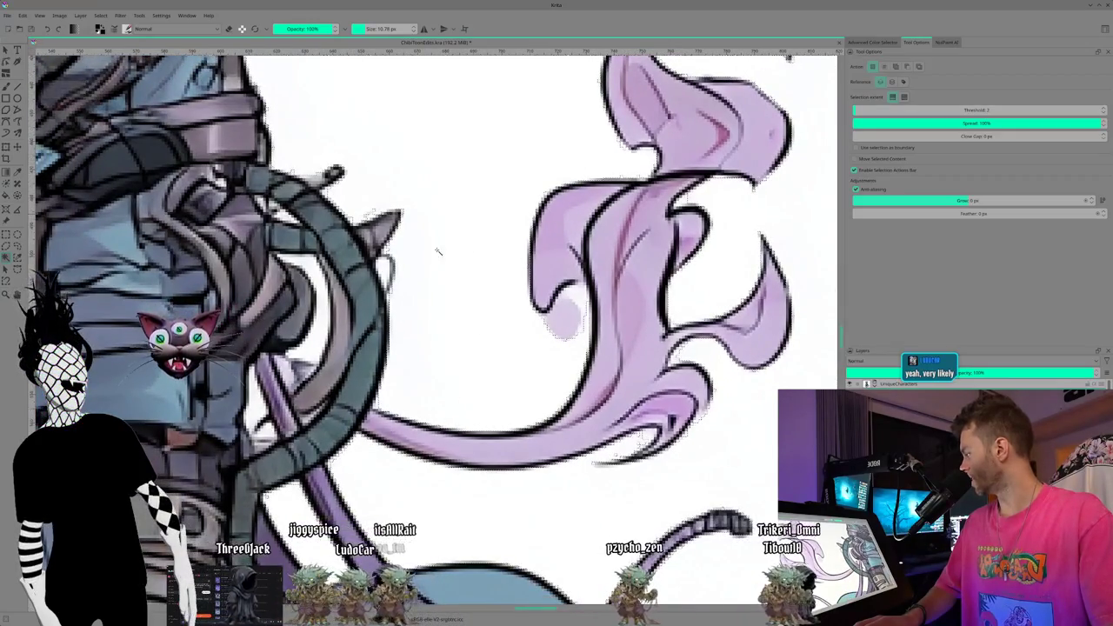
scroll(484, 289, down, 2)
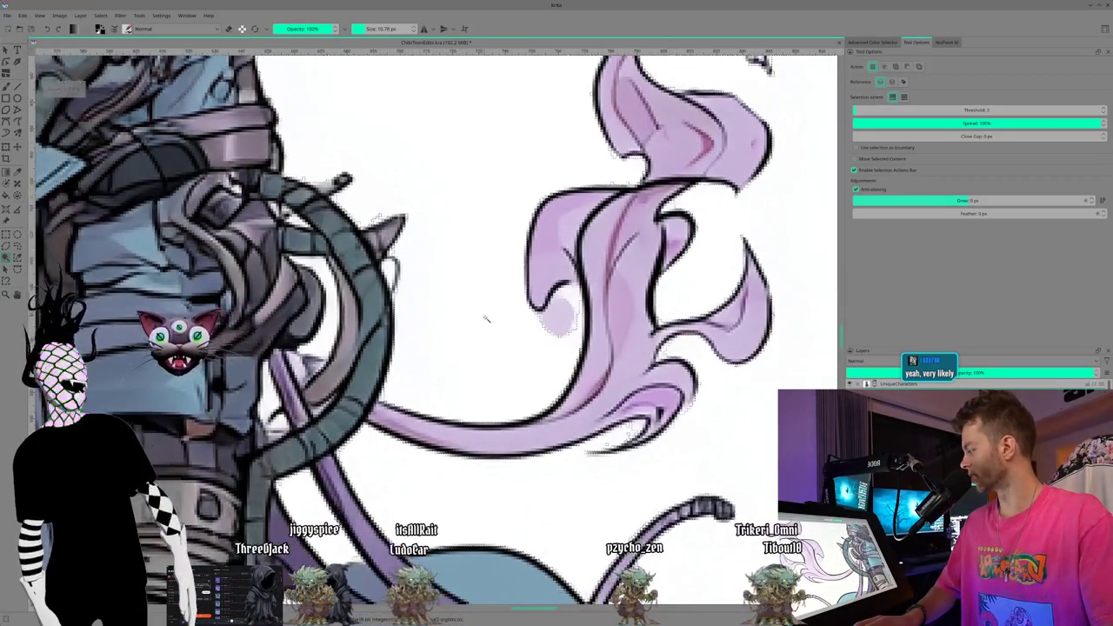
scroll(487, 294, down, 1)
scroll(492, 300, down, 1)
scroll(496, 306, down, 1)
scroll(496, 306, down, 1)
scroll(496, 306, down, 1)
scroll(496, 306, down, 1)
scroll(496, 306, down, 1)
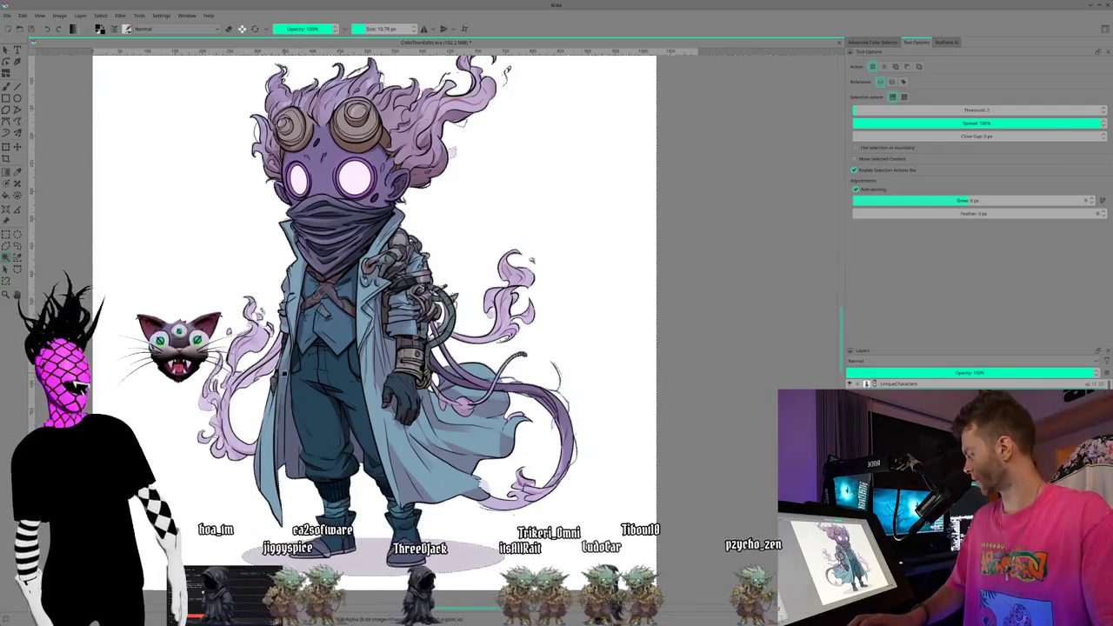
- Zoom and pan the canvas to recentre the character lower in the view
scroll(281, 372, up, 2)
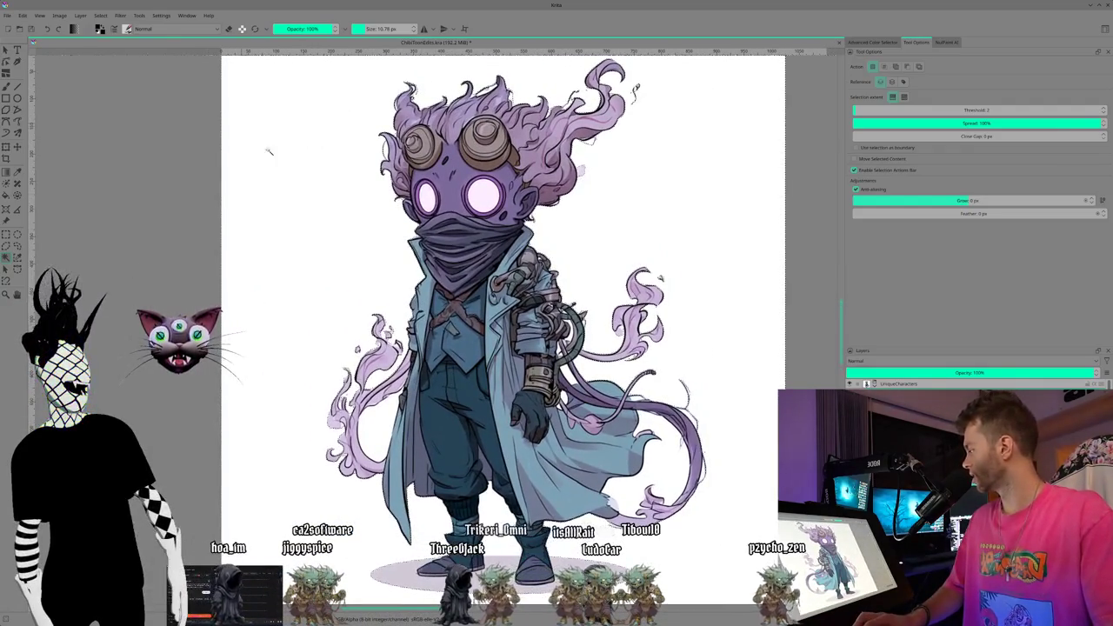
drag(426, 291, 392, 289)
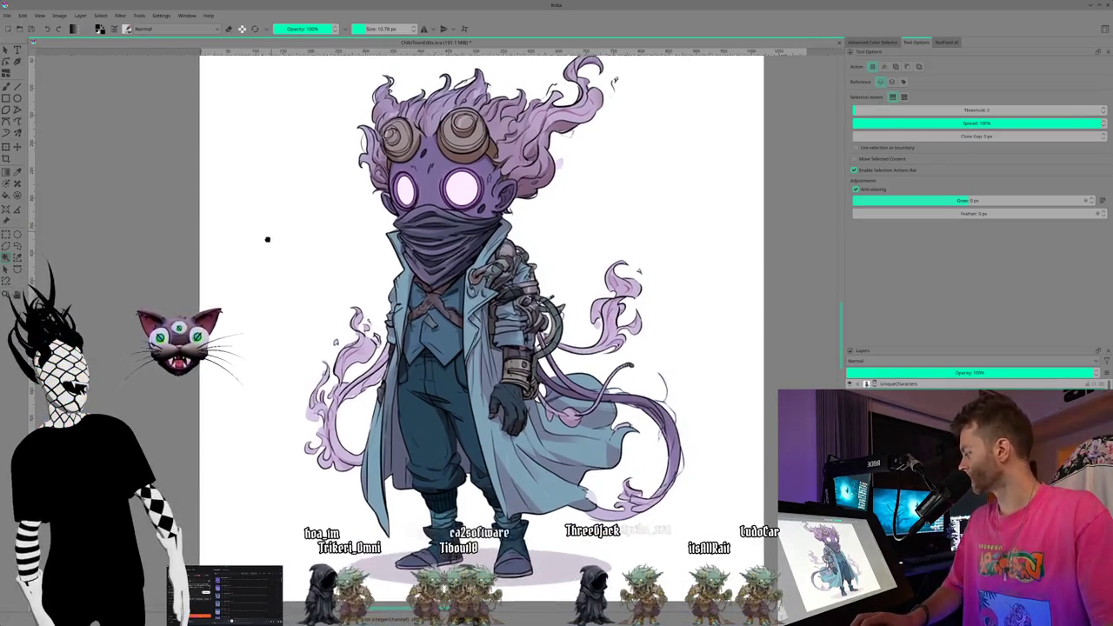
scroll(287, 243, down, 1)
drag(308, 230, 339, 300)
scroll(339, 300, up, 1)
scroll(334, 292, up, 1)
scroll(329, 276, up, 1)
scroll(322, 263, up, 1)
drag(323, 263, 319, 261)
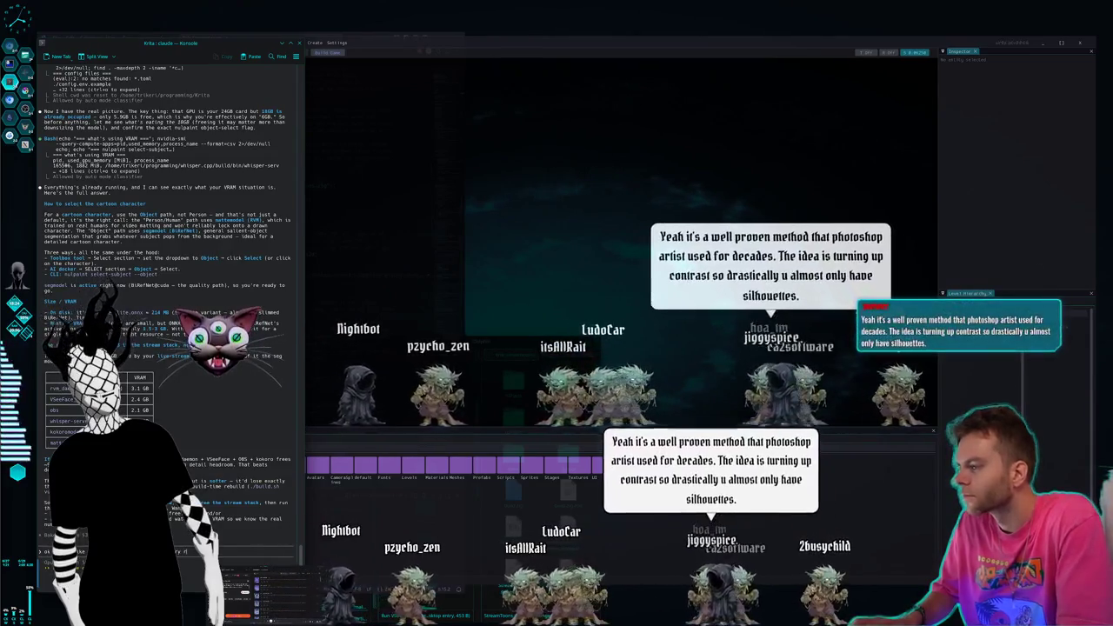
- Reply to Claude Code with the follow-up 'd on cpu first now'
text(d on cpu f)
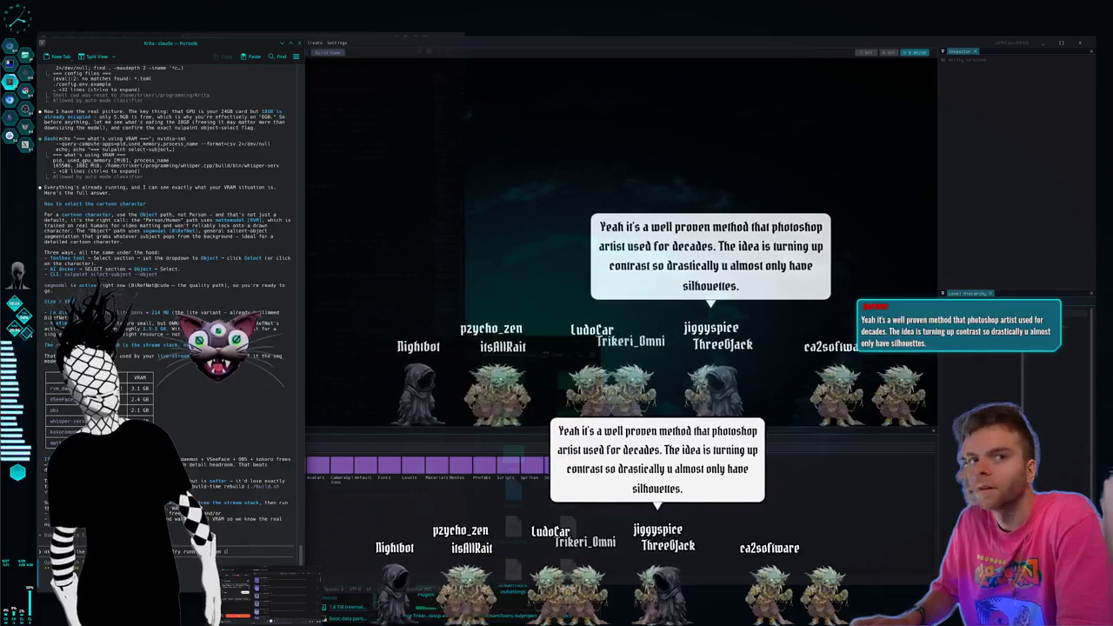
text(irst now)
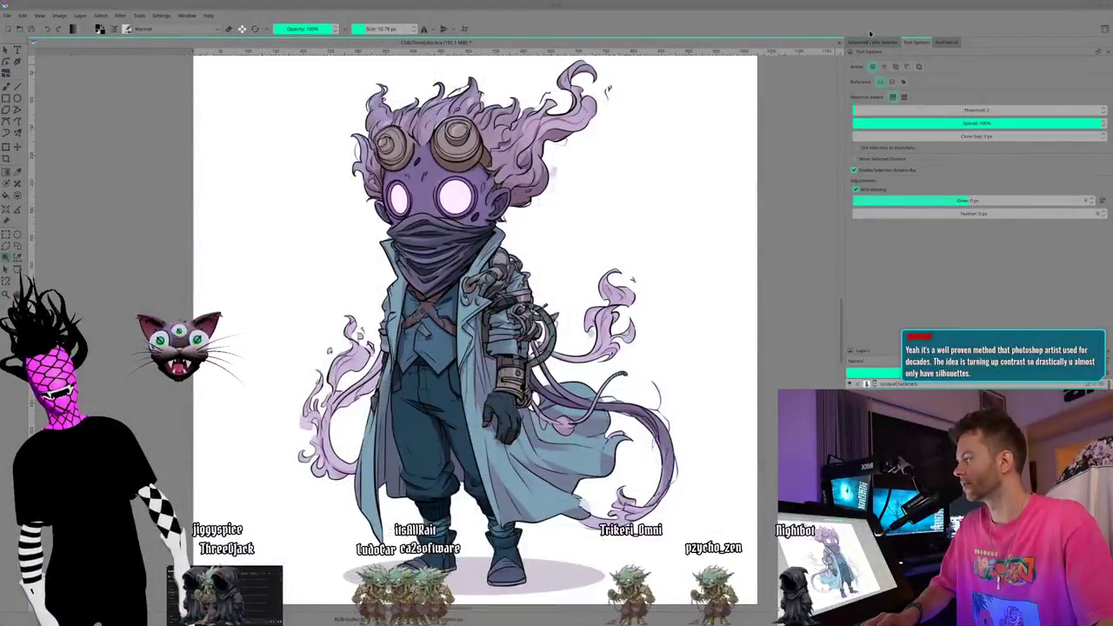
- Show the NutPaint AI docker and run its subject selection on the character twice
click(946, 42)
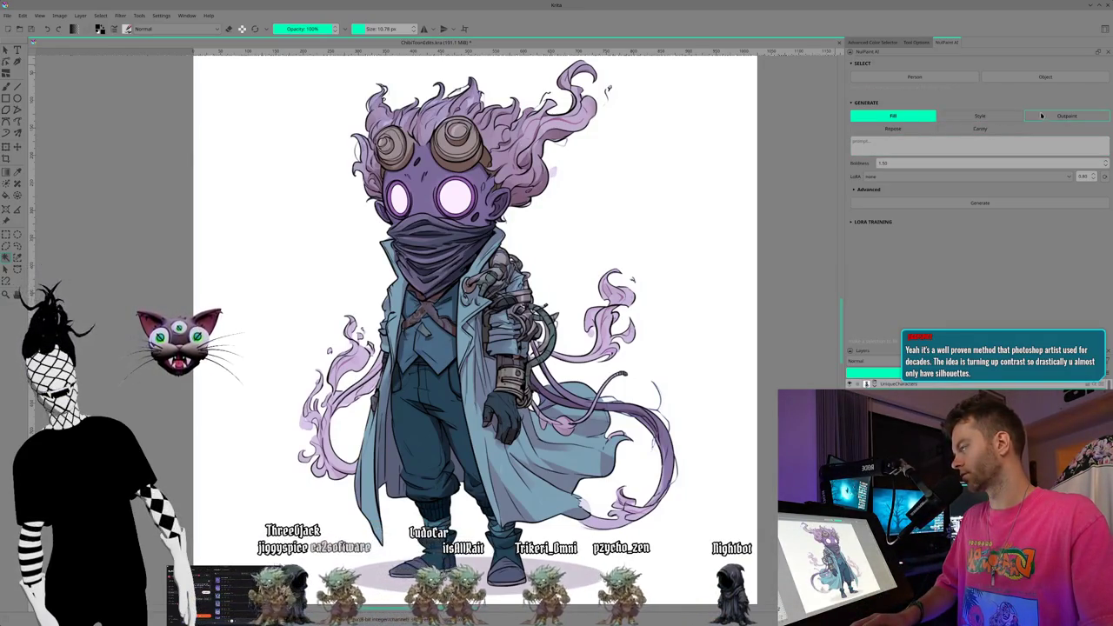
click(1044, 76)
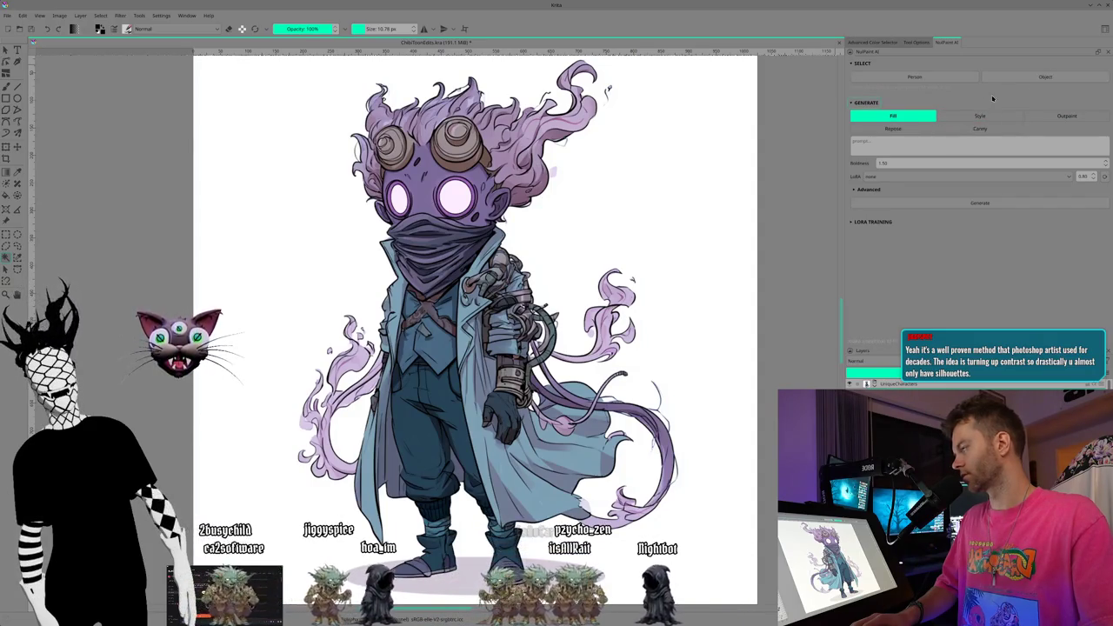
click(1035, 80)
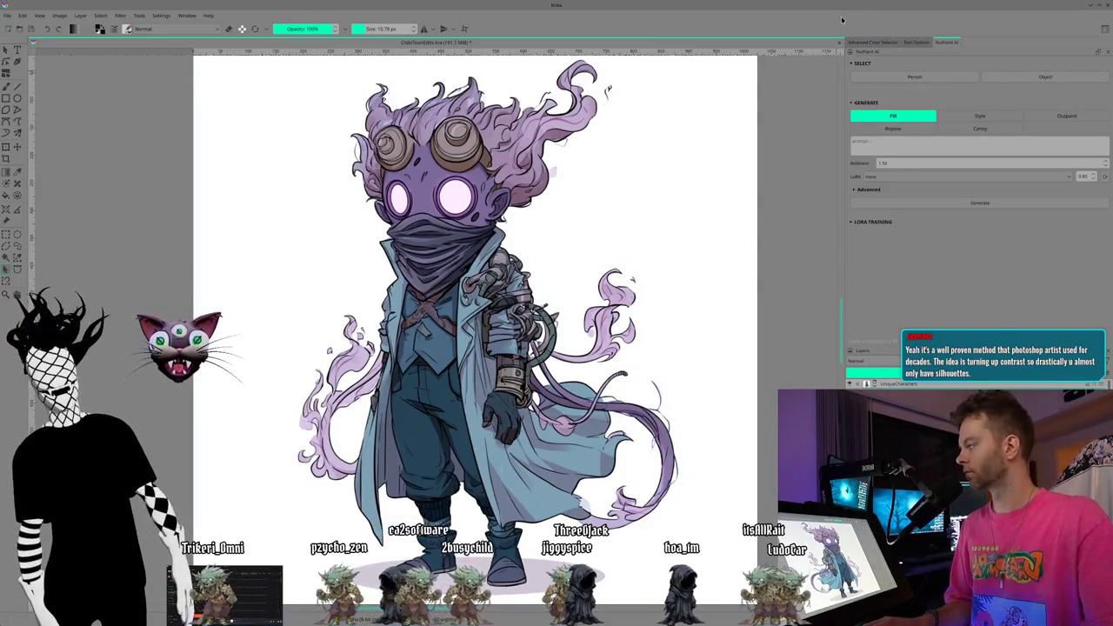
- Capture the NutPaint AI docker region with Spectacle and copy it to the clipboard
key(super+shift+Print)
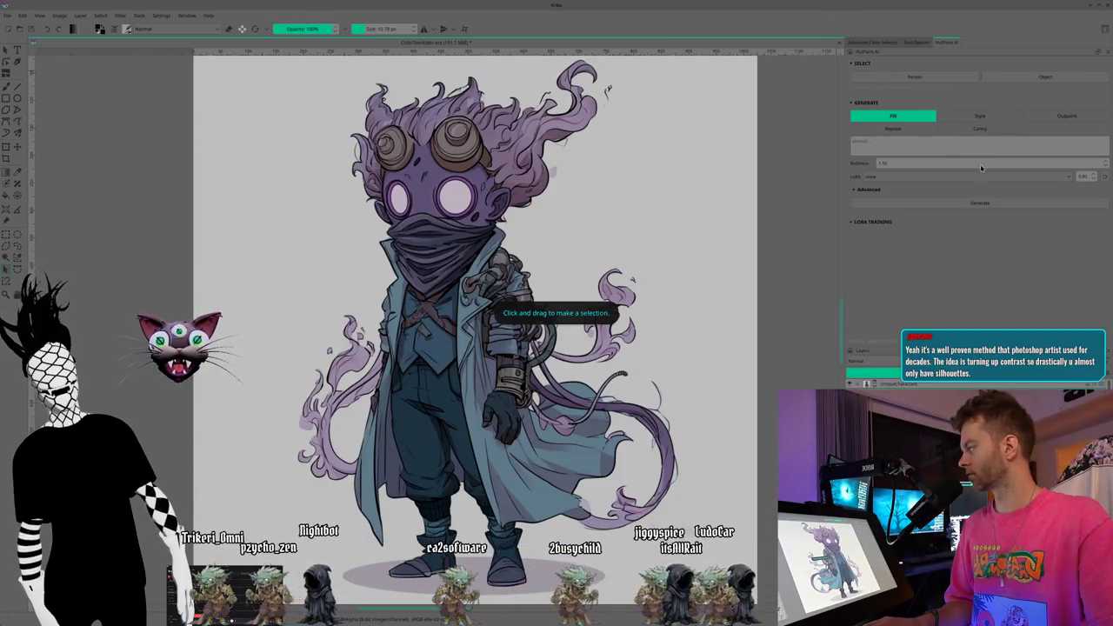
key(Escape)
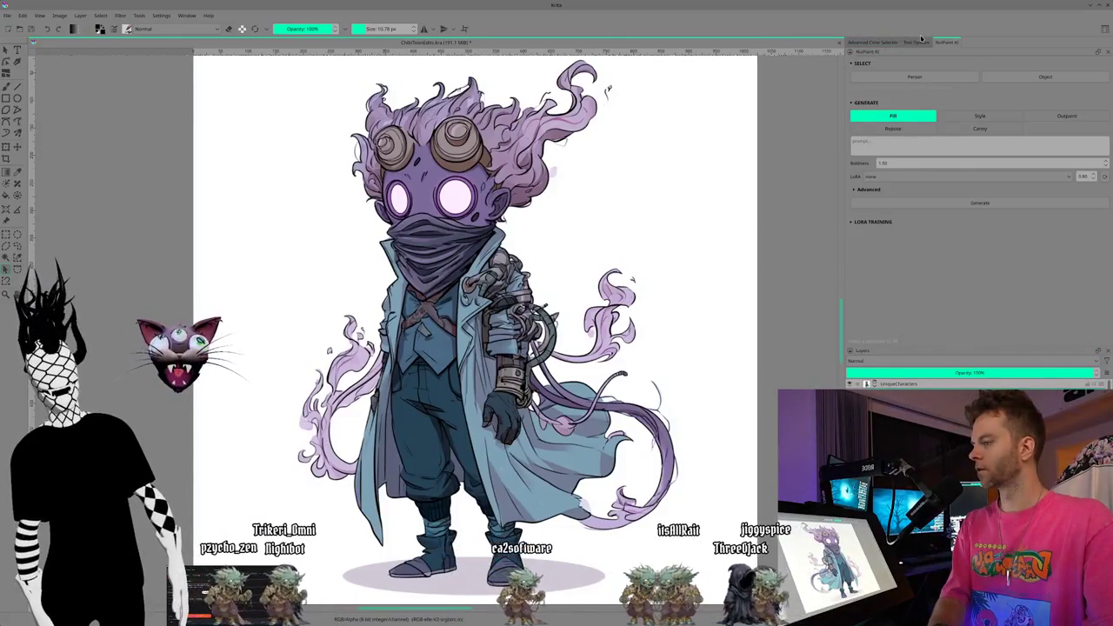
key(super+shift+Print)
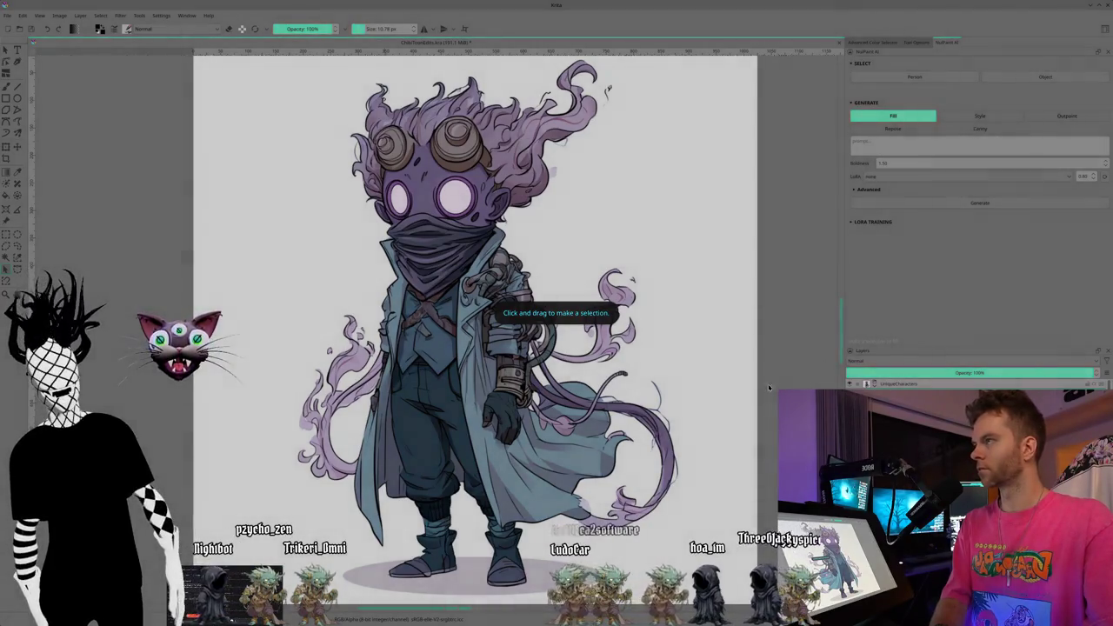
key(Escape)
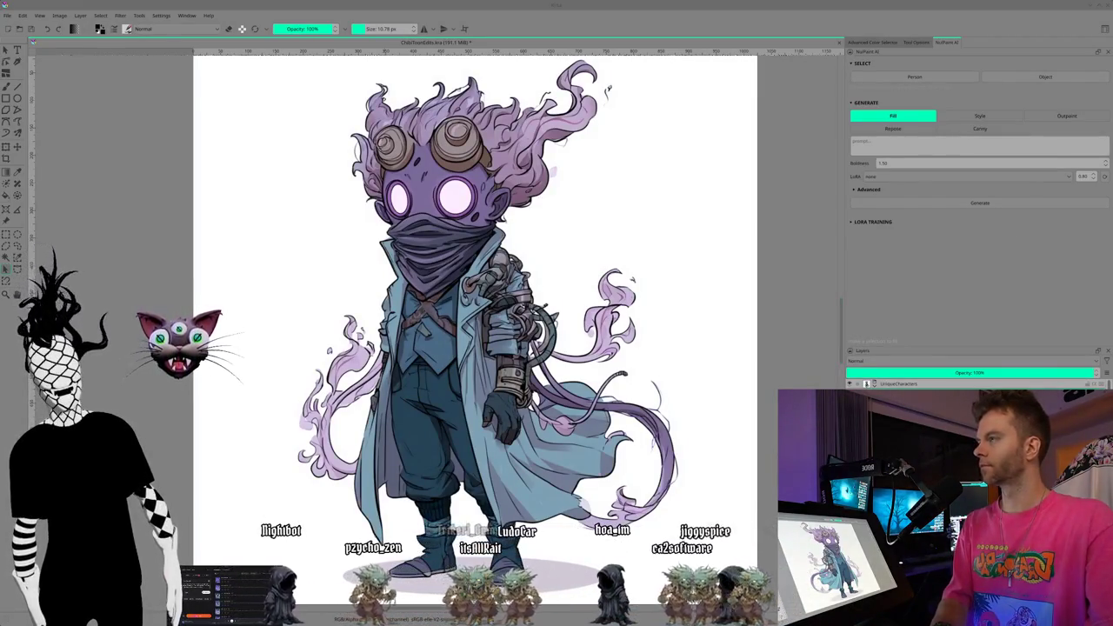
key(Print)
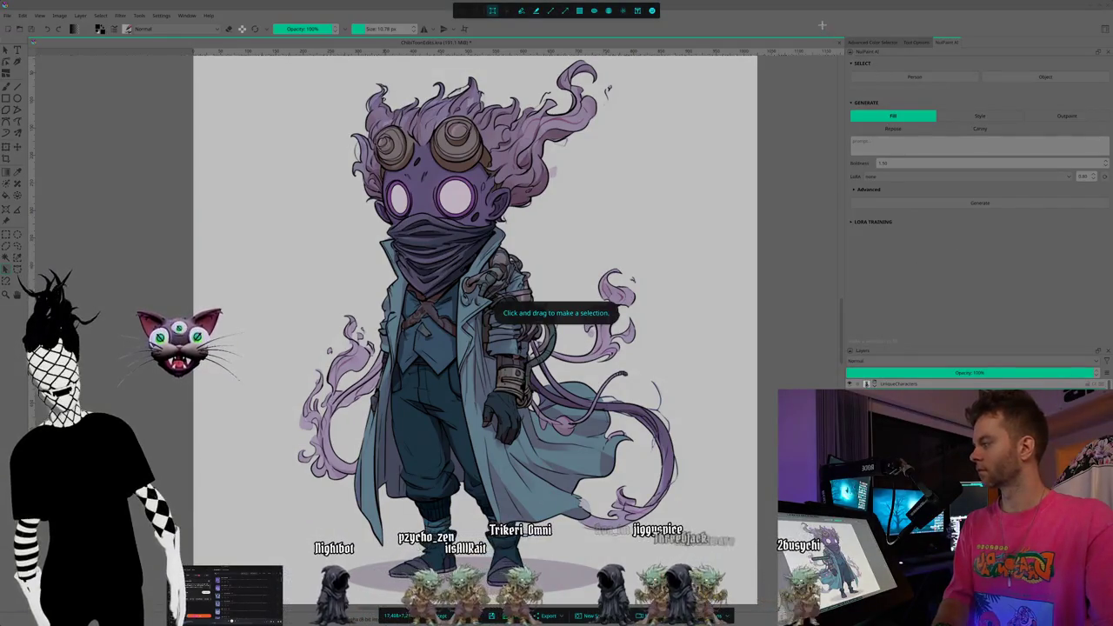
drag(821, 25, 1106, 253)
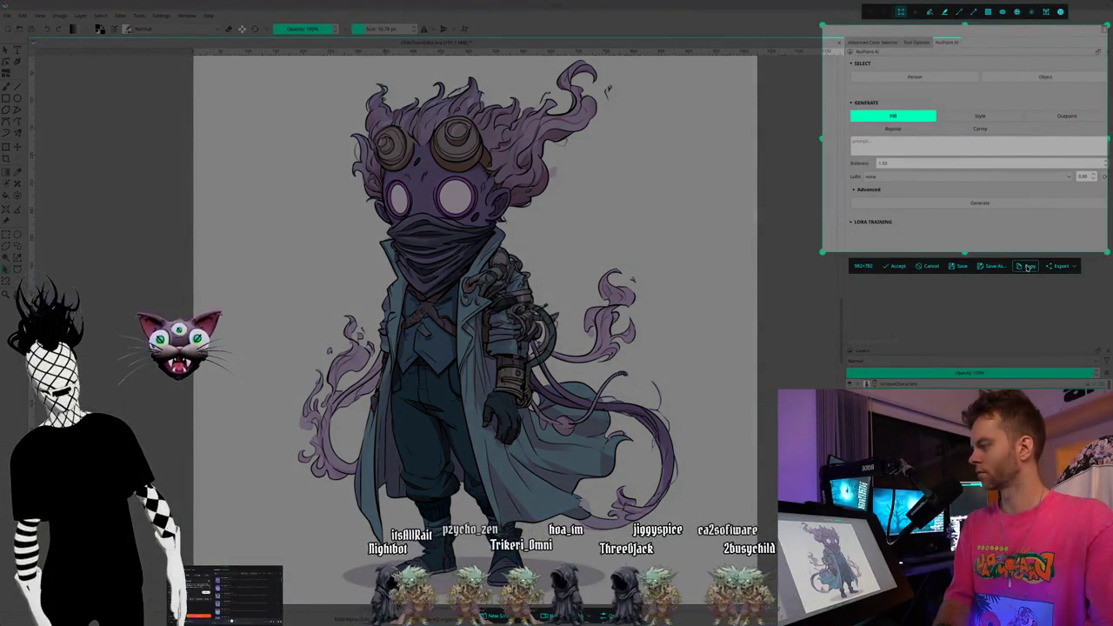
click(1028, 267)
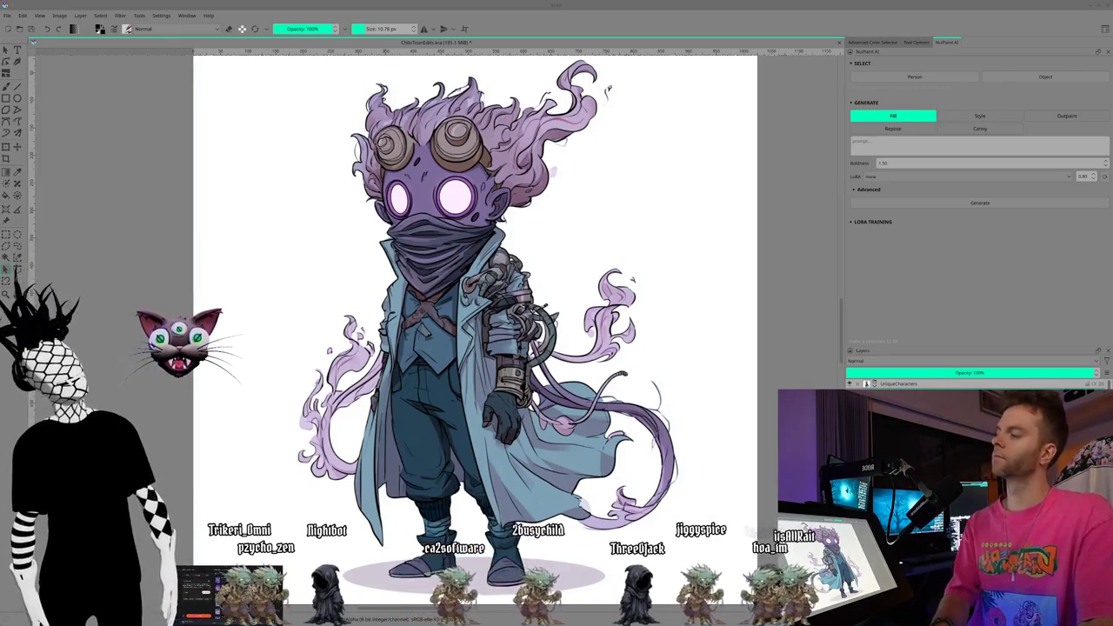
key(Print)
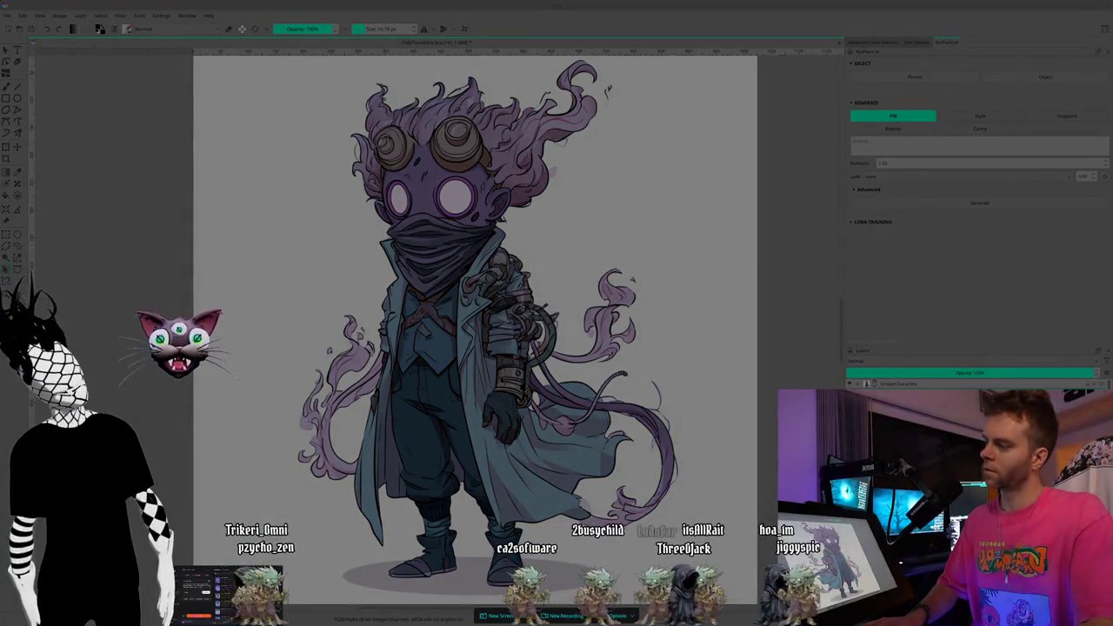
key(Escape)
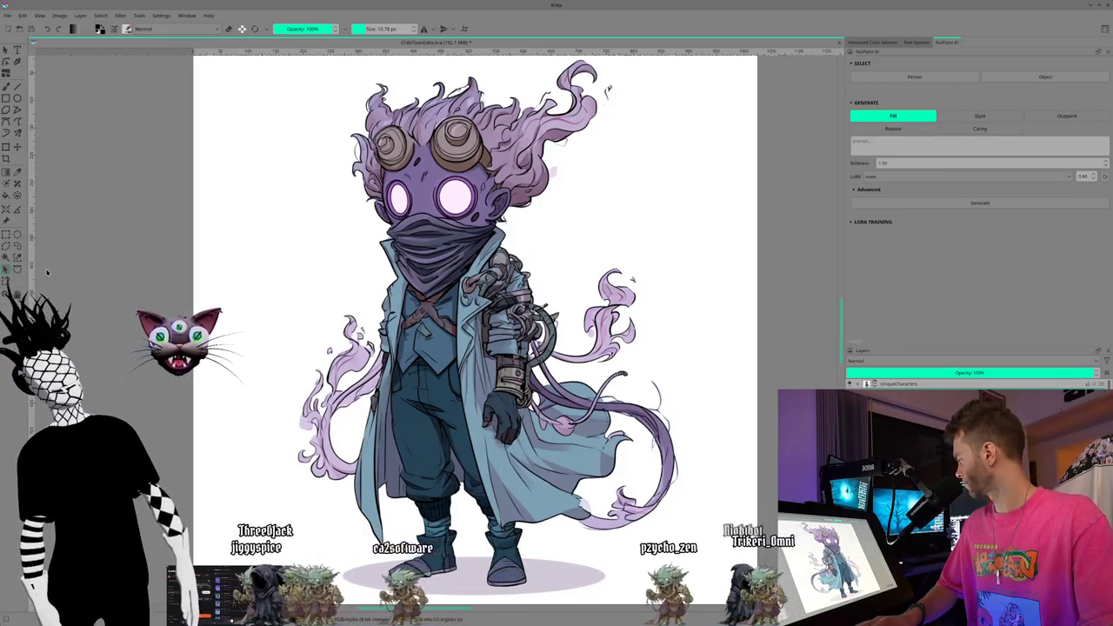
- Trigger NutPaint AI processing on the character artwork with Ctrl+Enter
key(ctrl+Return)
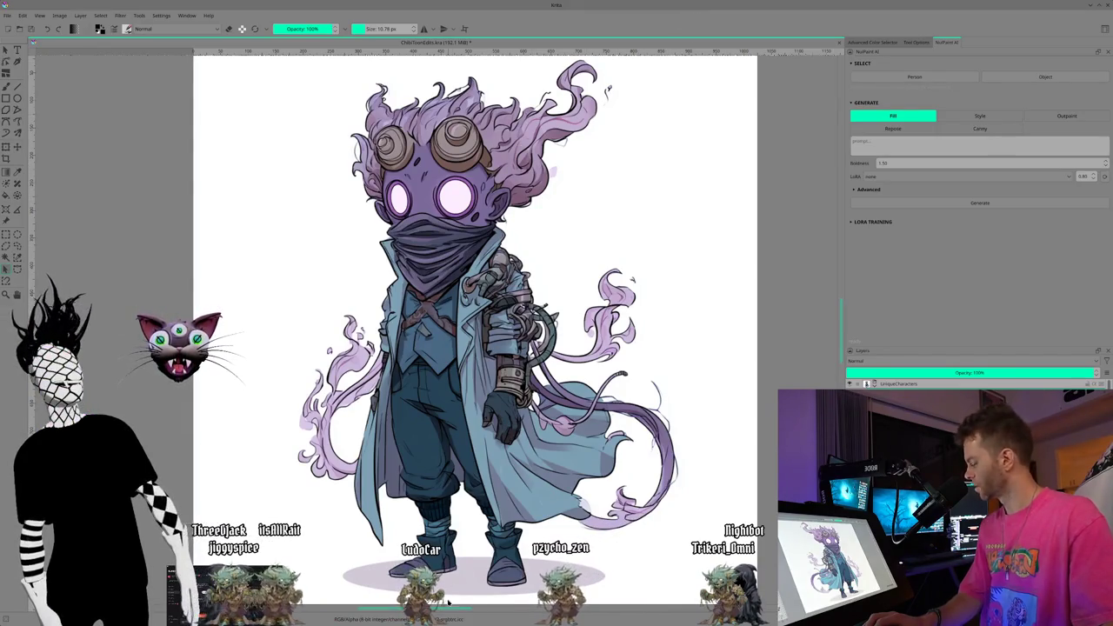
- Nudge the canvas view right and switch to the Select Shapes tool
drag(446, 613, 455, 613)
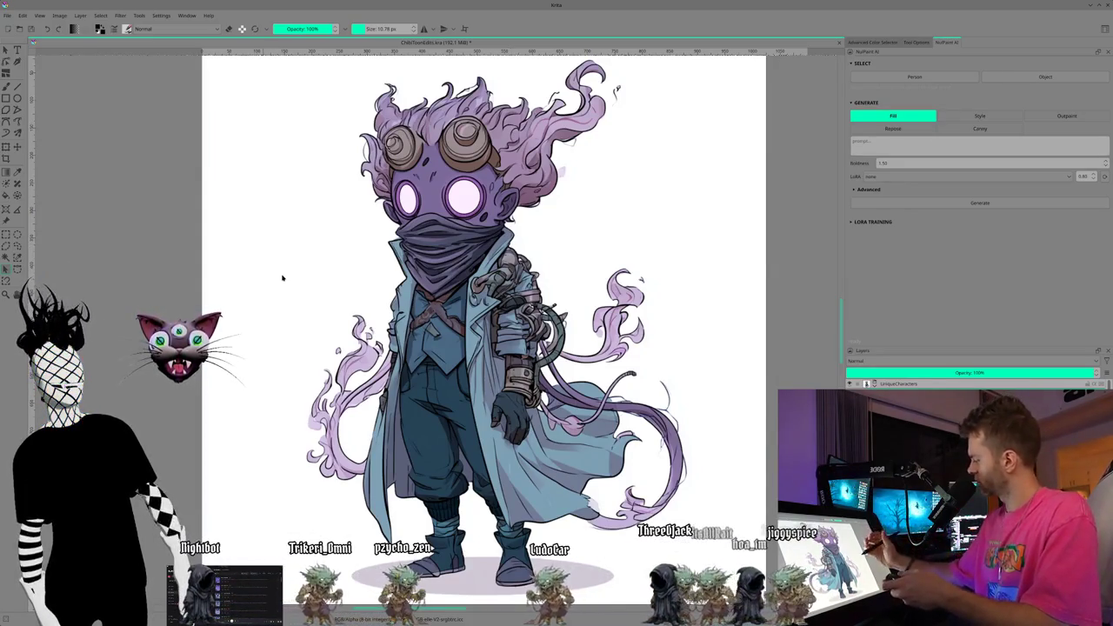
click(5, 49)
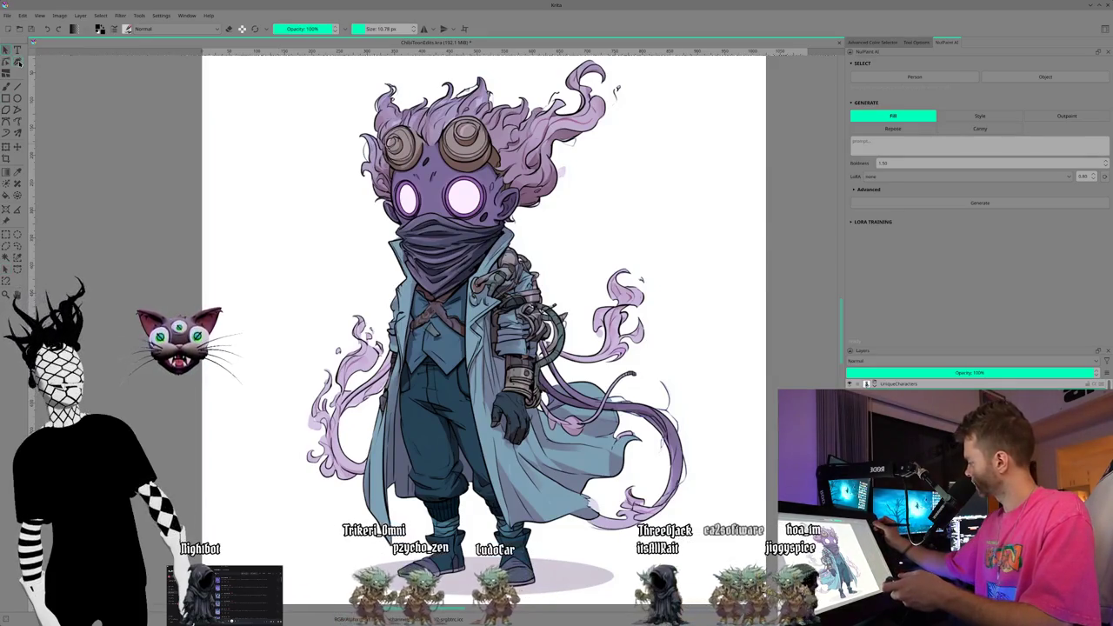
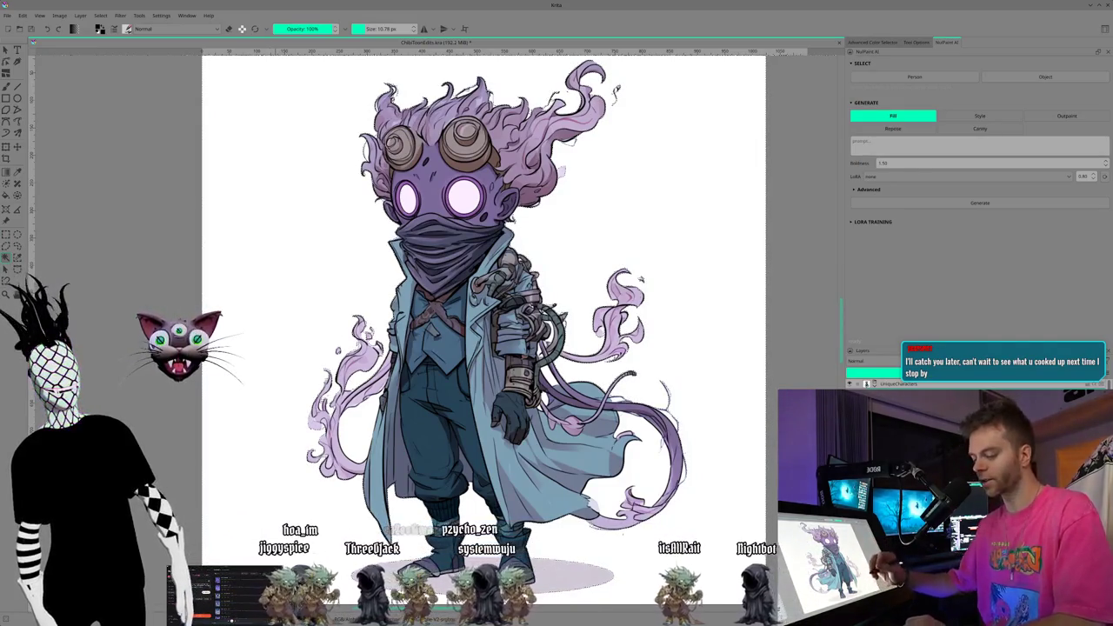
- Select the purple-haired chibi character in the blue coat on the Krita canvas
click(510, 219)
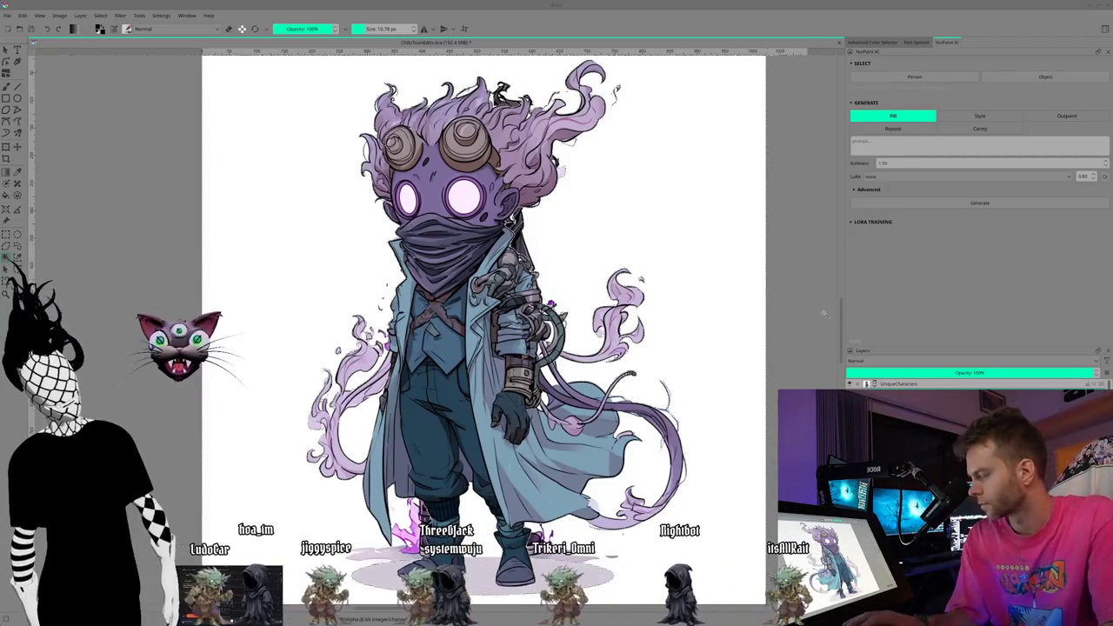
- Capture a rectangular screenshot of the Layers docker's layer list and opacity setting
key(Print)
drag(820, 316, 1102, 389)
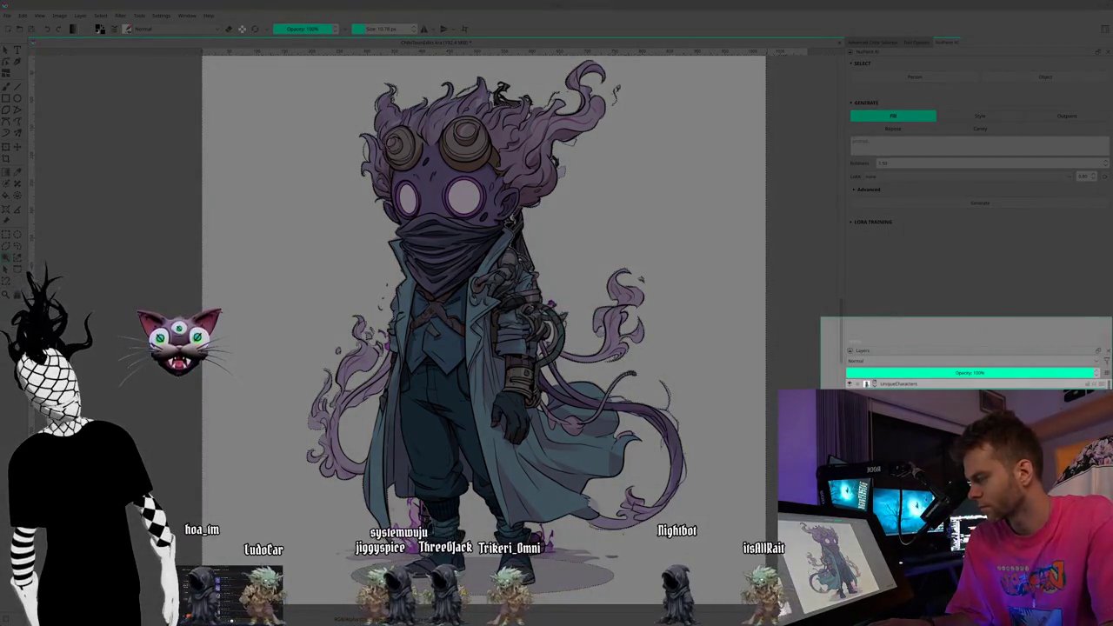
key(Return)
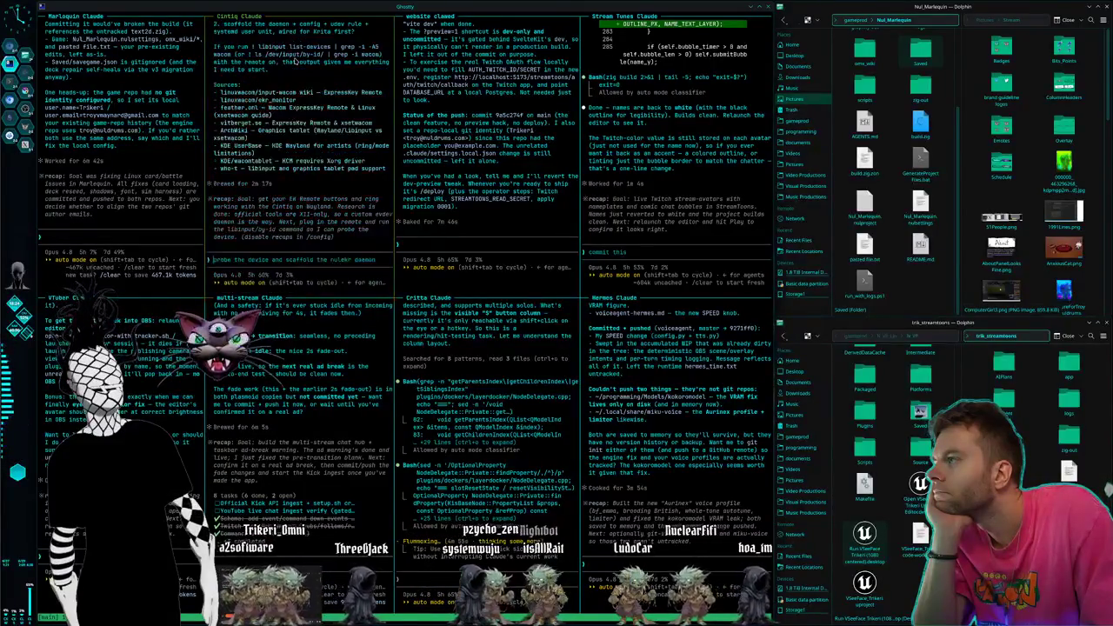
- Scroll through the Cintiq Claude pane to reread its earlier output
scroll(296, 63, up, 5)
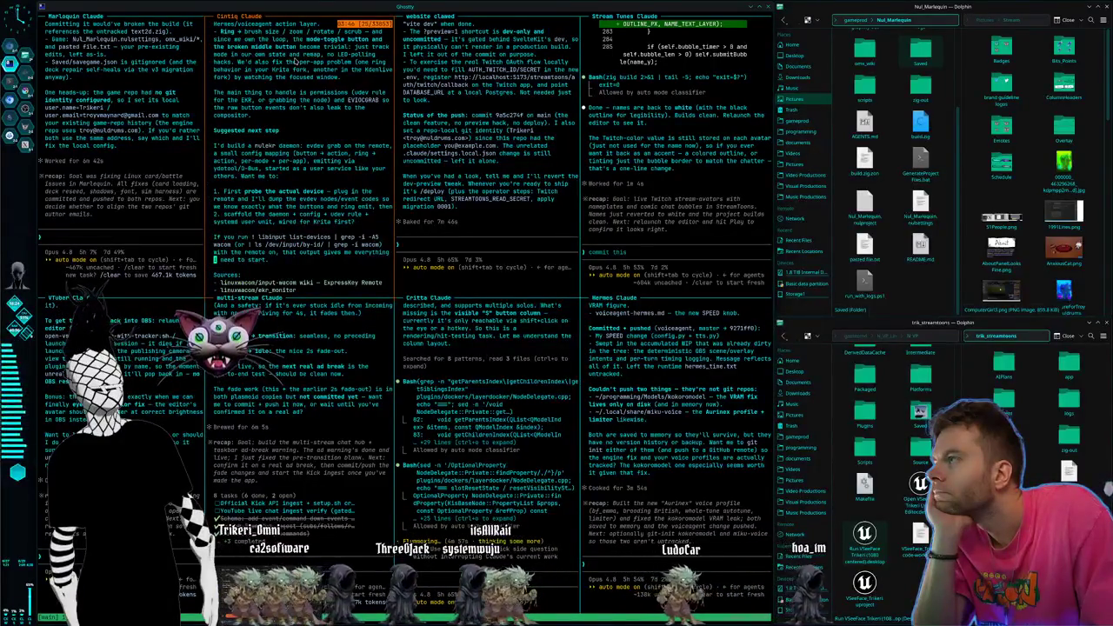
scroll(295, 63, down, 5)
scroll(295, 63, up, 5)
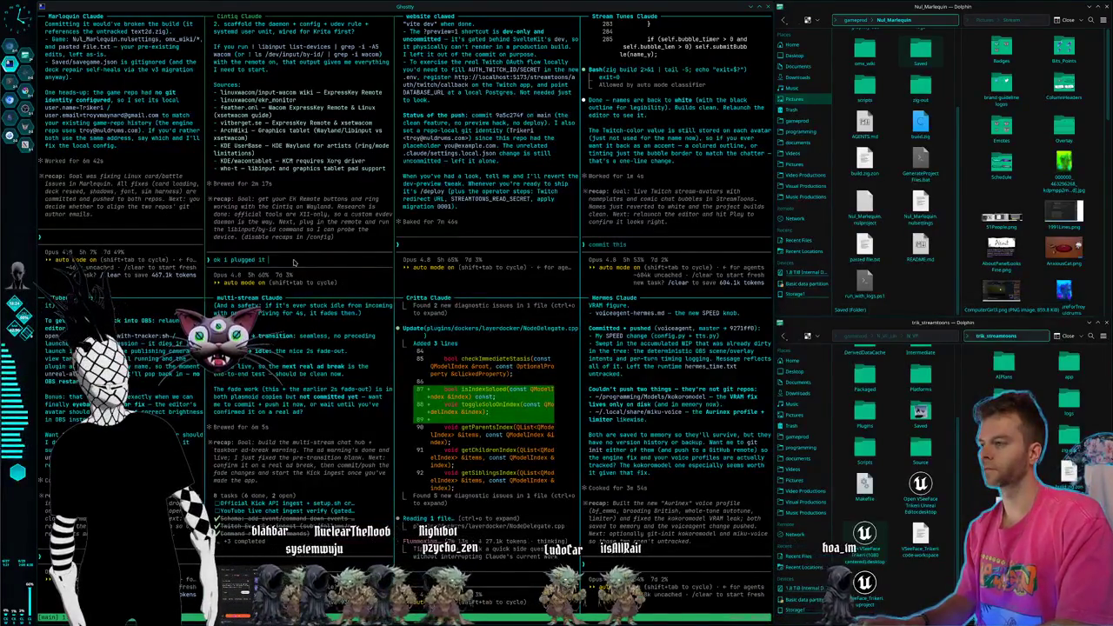
- Send 'ok i plugged it in' to Cintiq Claude, then switch to the Konsole window
text(in)
key(Return)
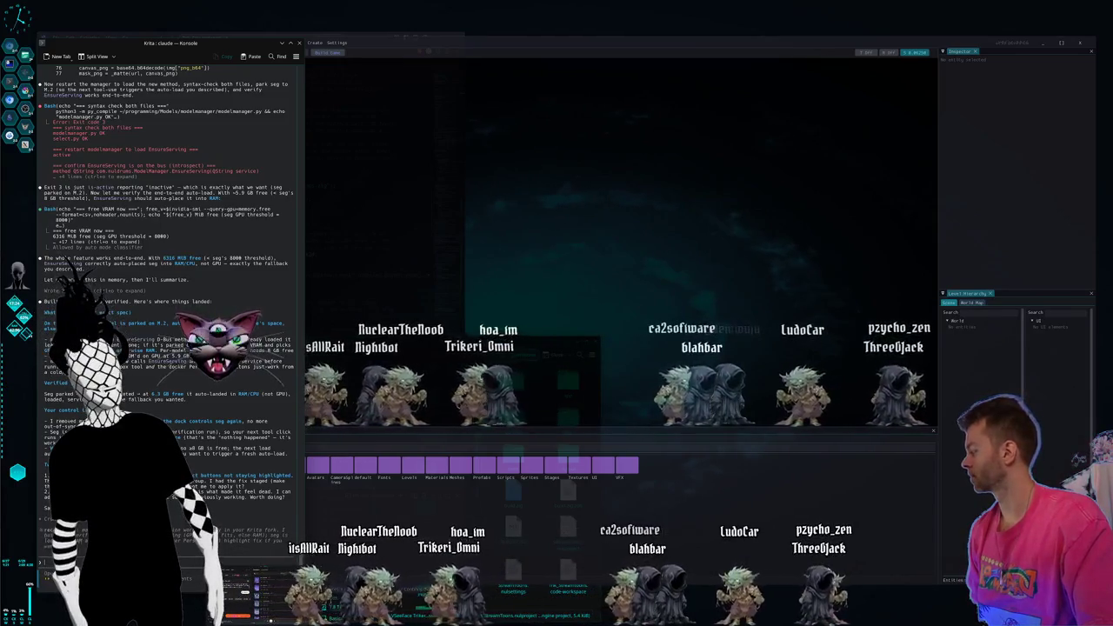
key(alt+Tab)
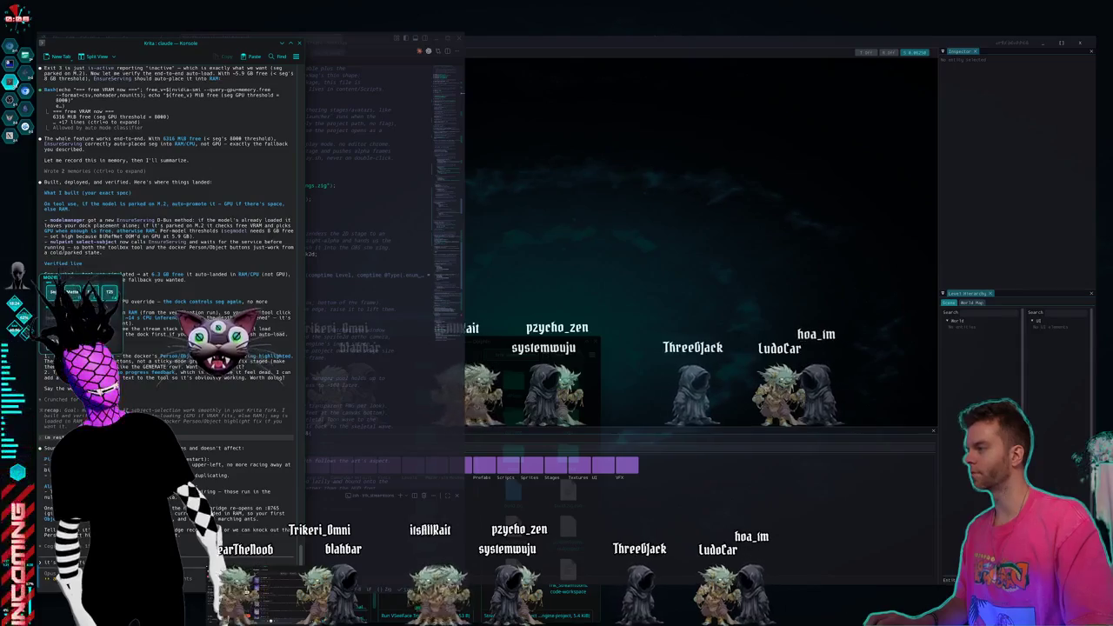
- Launch Krita through a KRunner search
key(alt+space)
text(k)
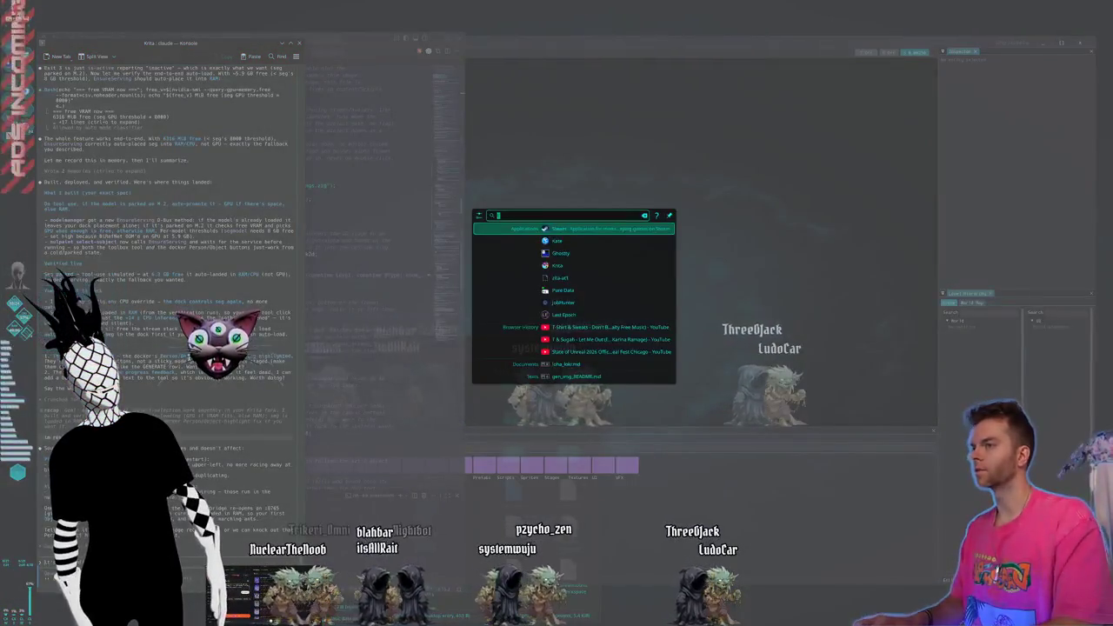
key(Return)
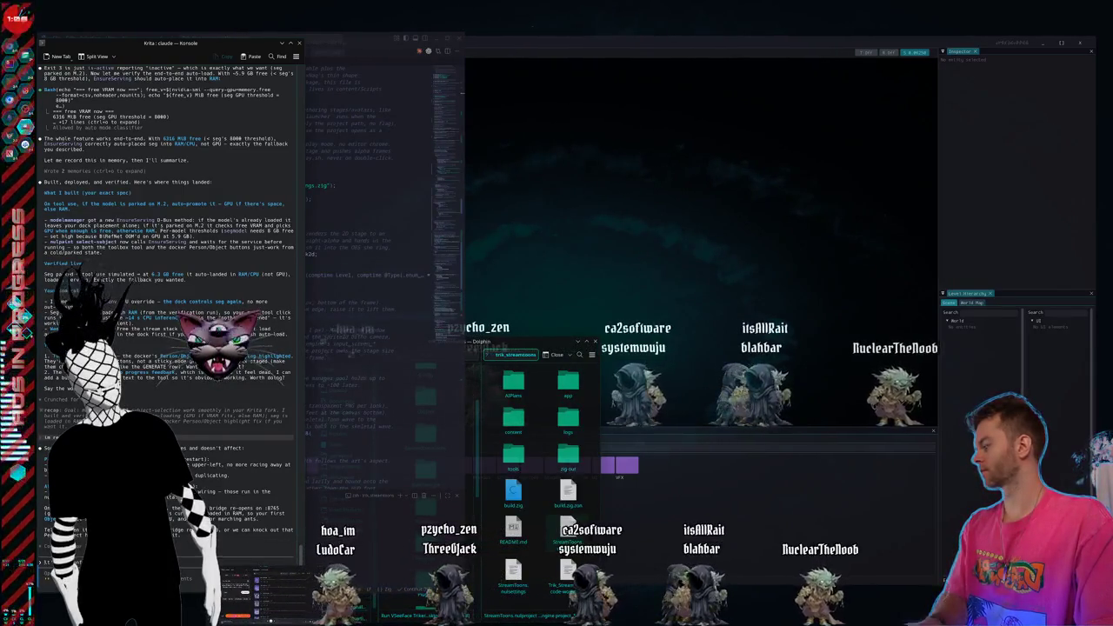
- Close the small trk_streamtoons Dolphin window with Escape
key(Escape)
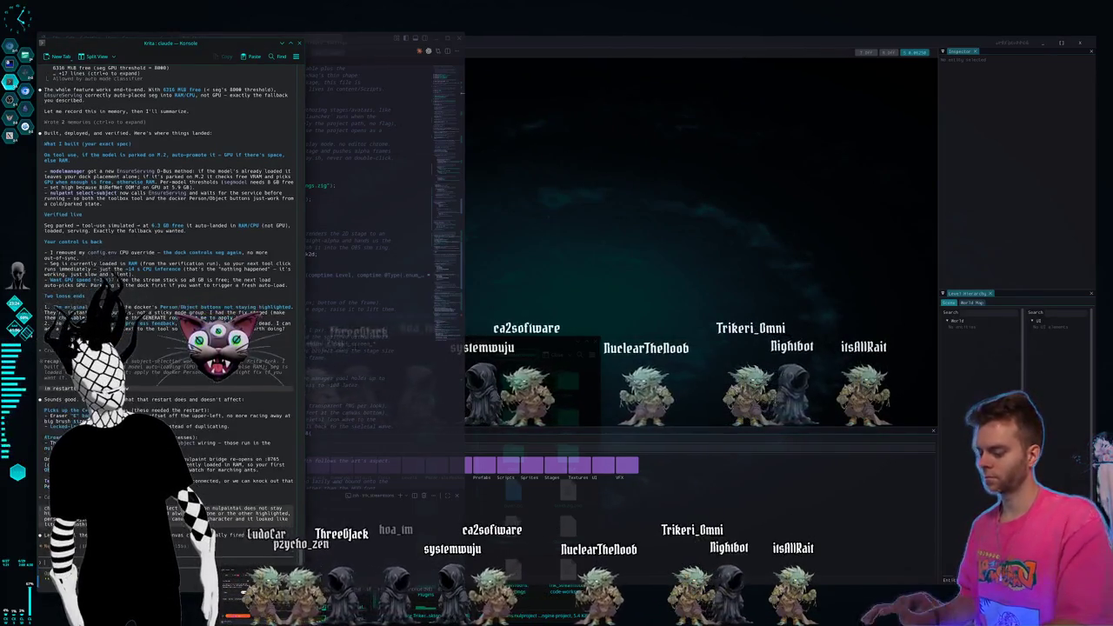
- On workspace 2, start a Cintiq Claude reply saying all buttons have been pressed
key(super+2)
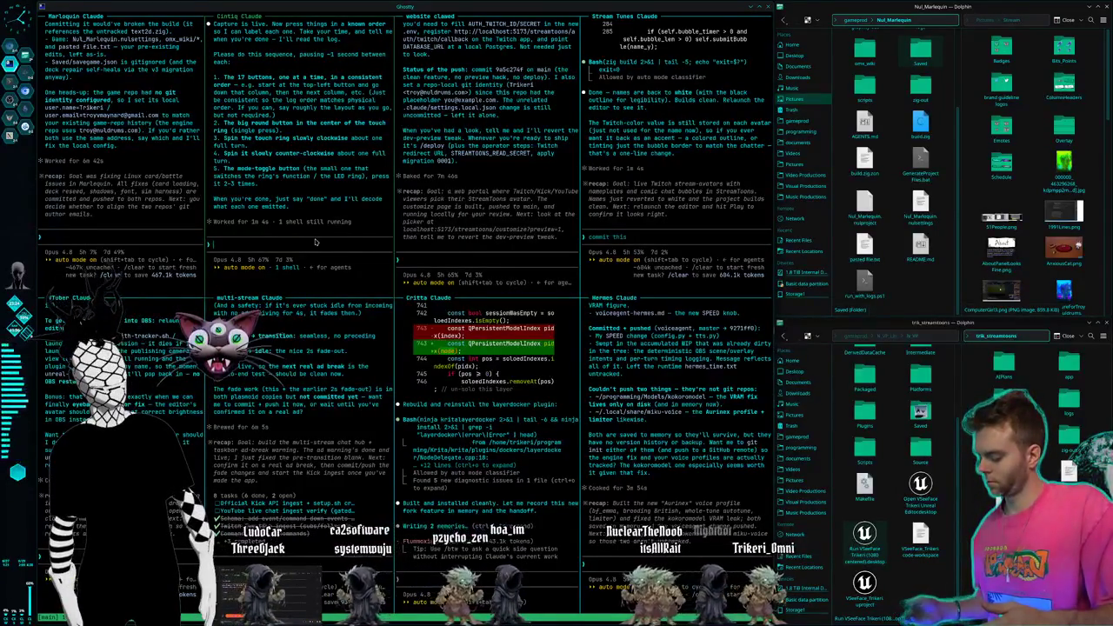
text(i)
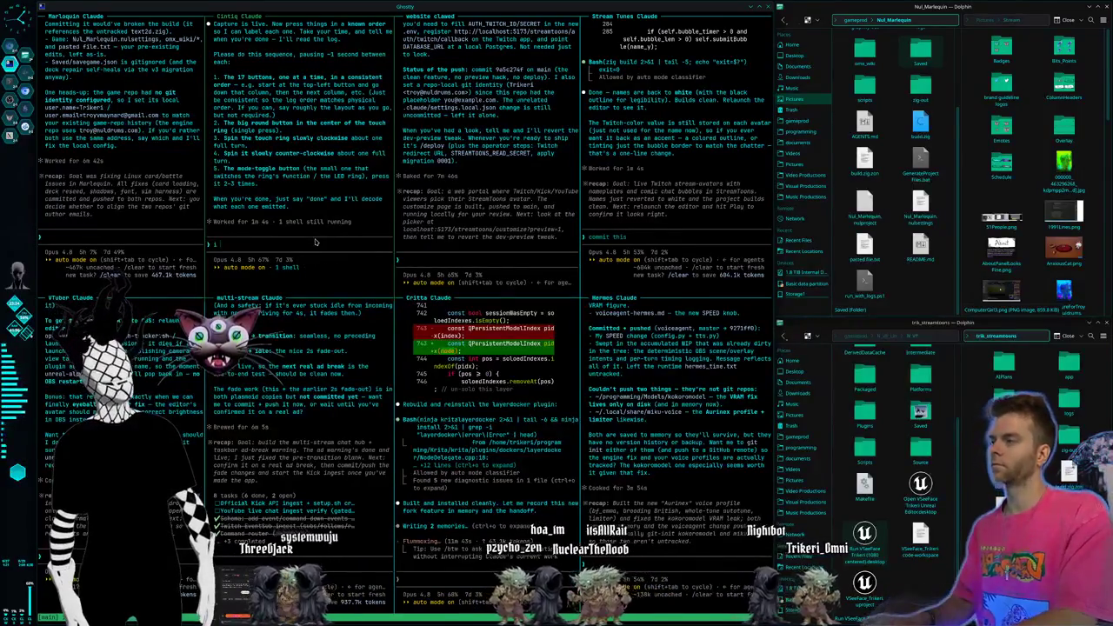
text( think im done, i pressed)
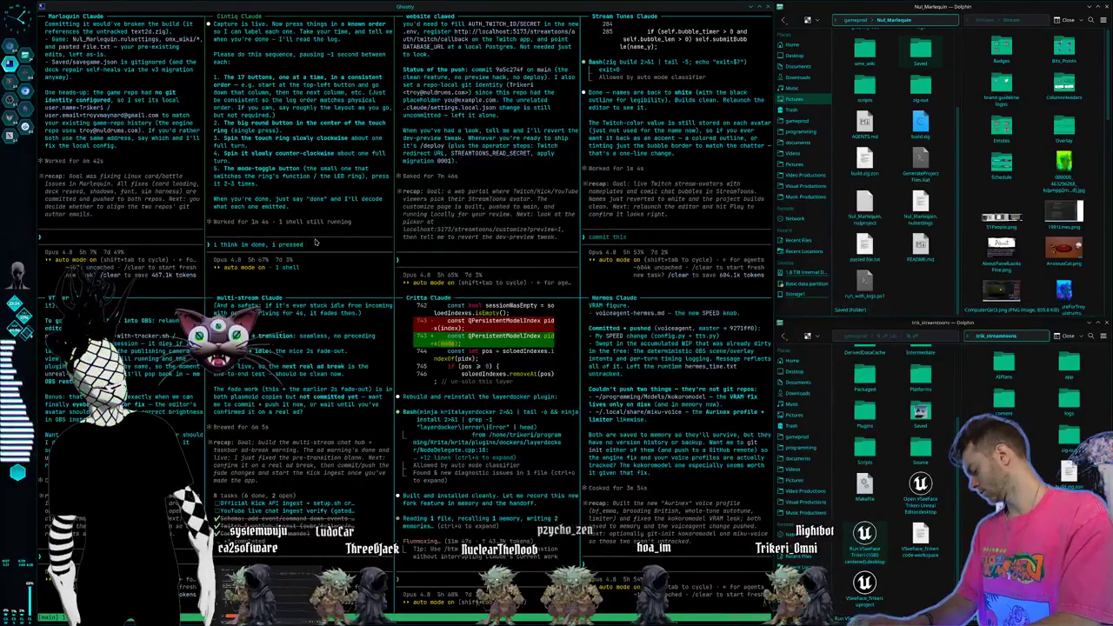
text( all the buttons)
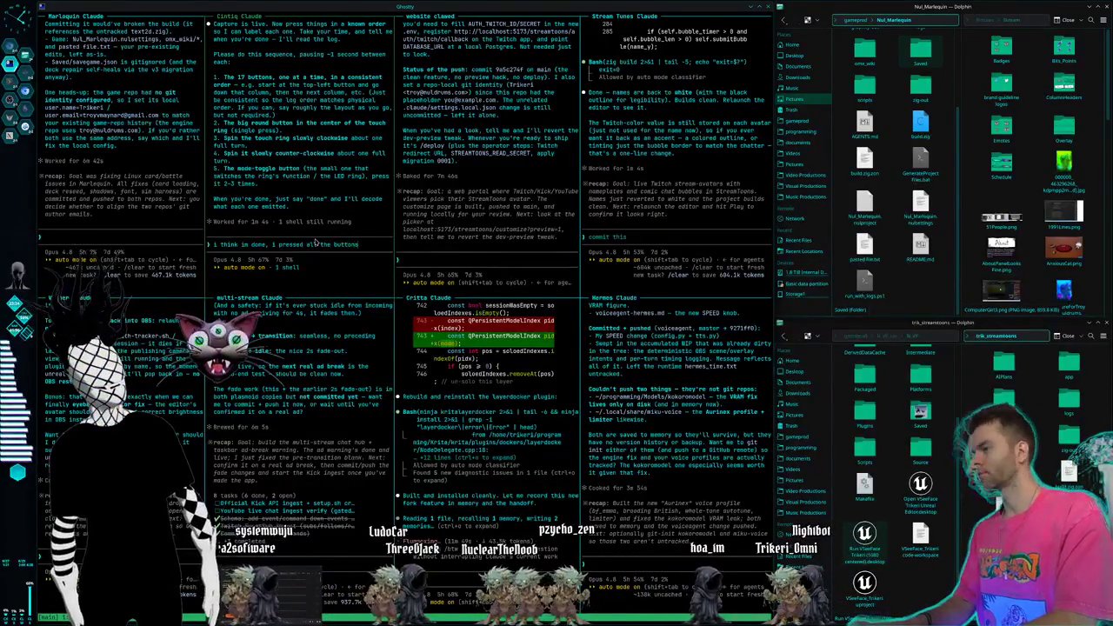
text( on the)
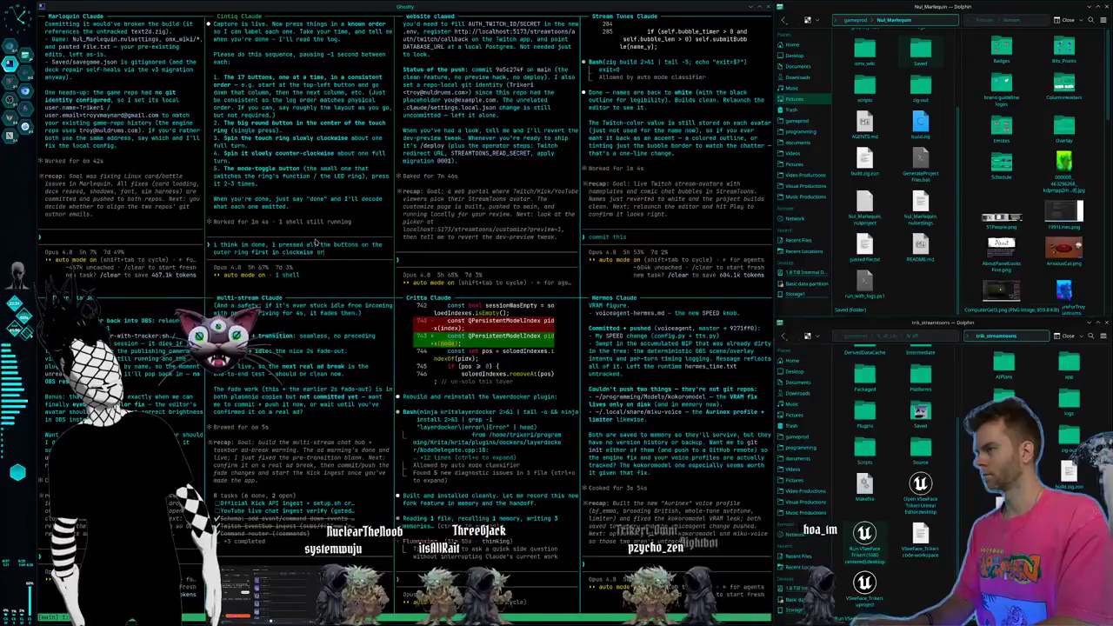
- Send the press order: left button, top express keys, centre mode switch, clockwise/counter-clockwise ring spins
text(he one on the le)
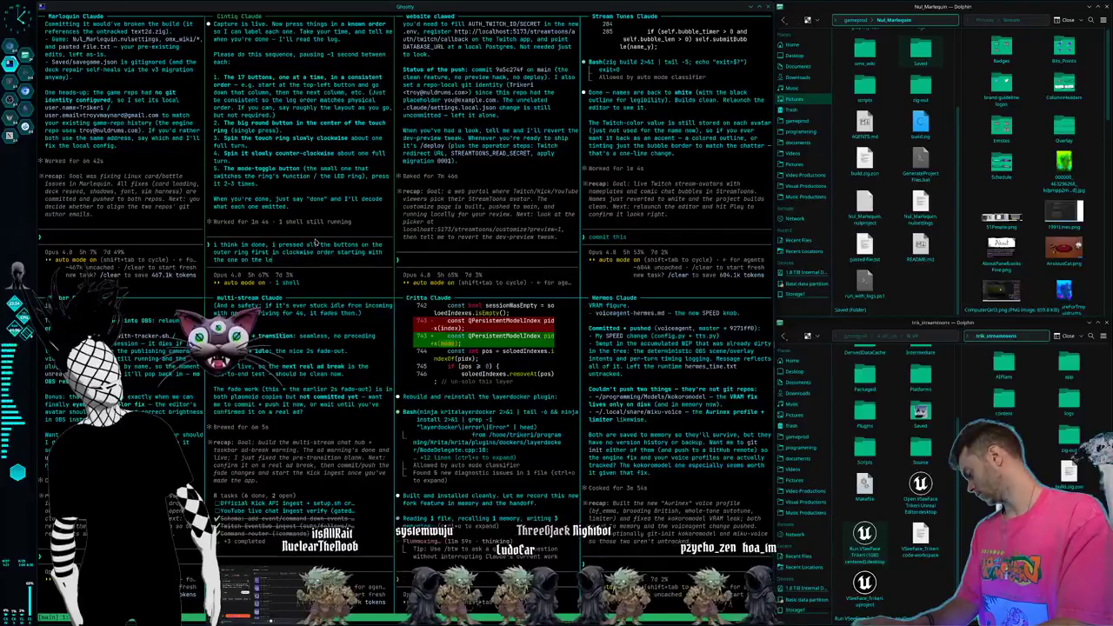
text(ft.)
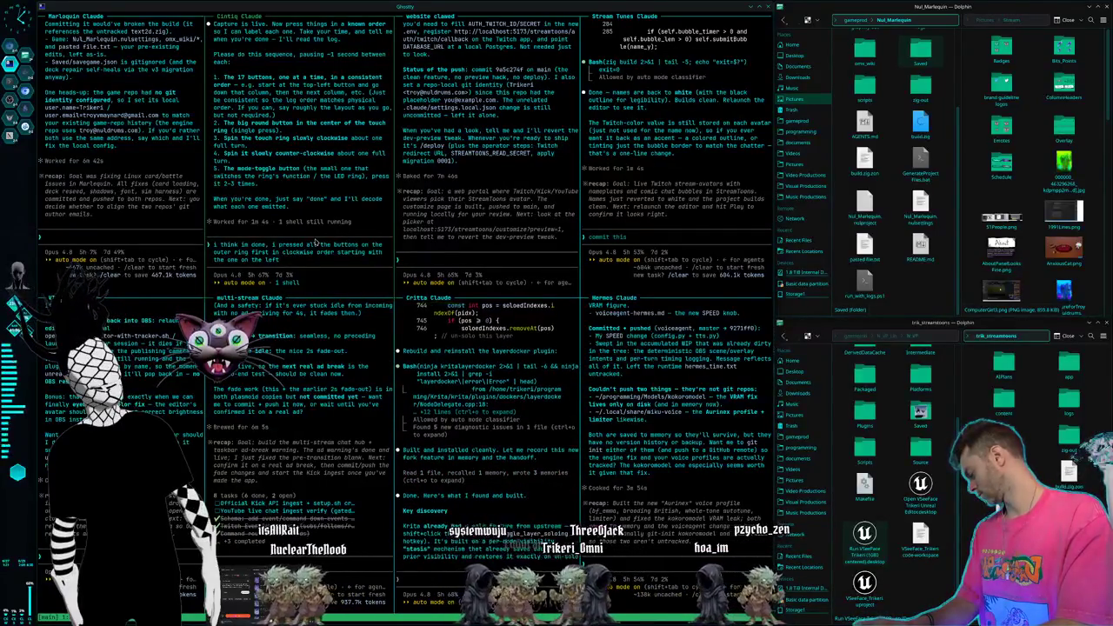
text( then)
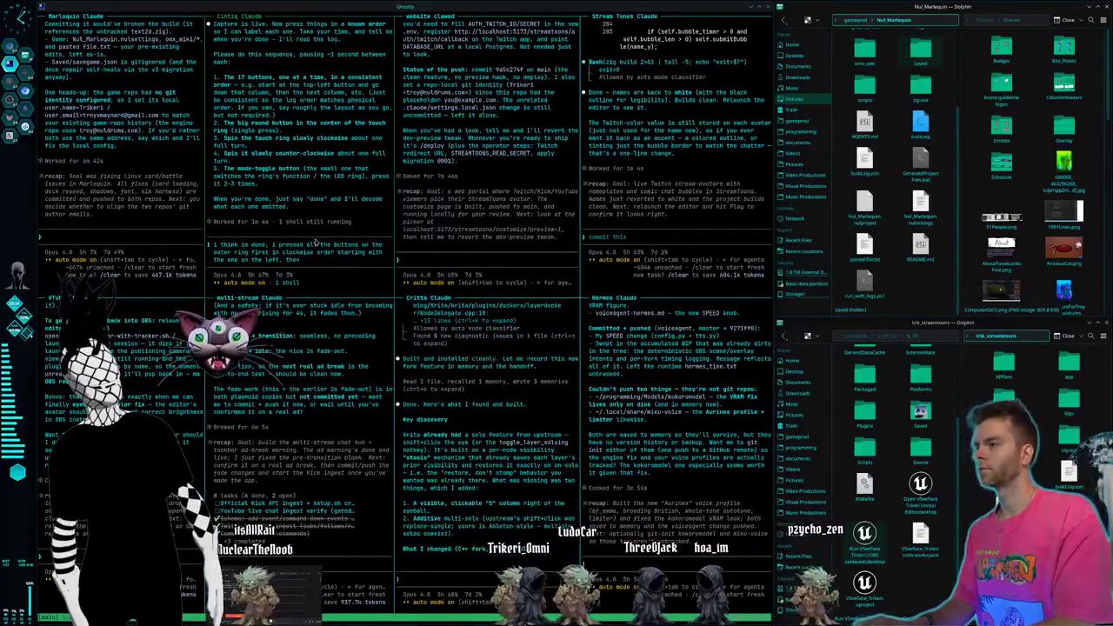
text( i pressed)
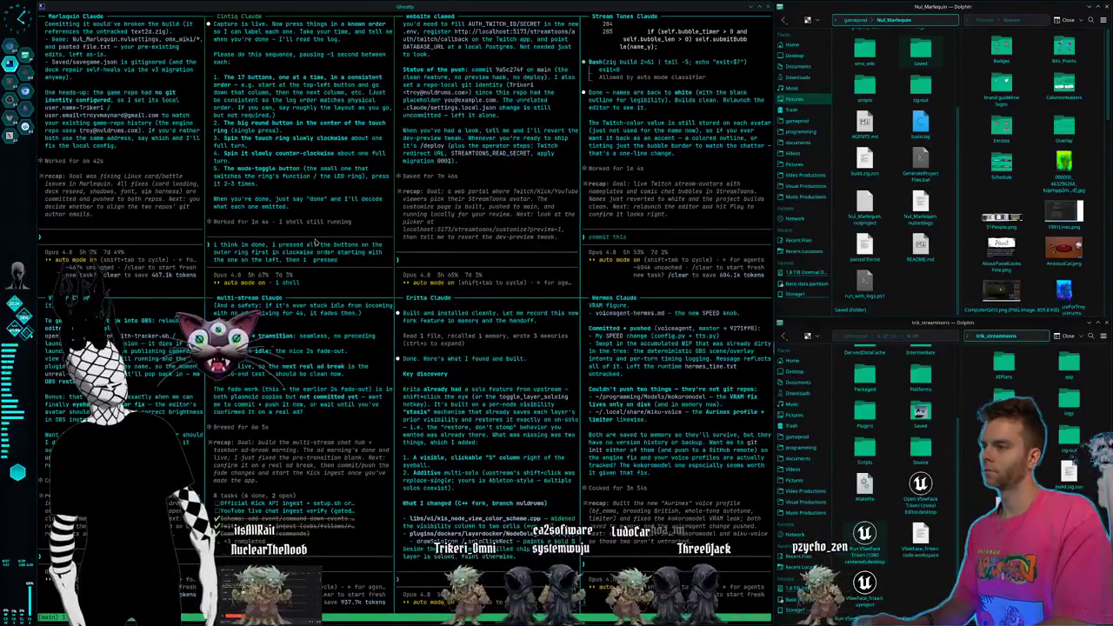
text( all the b)
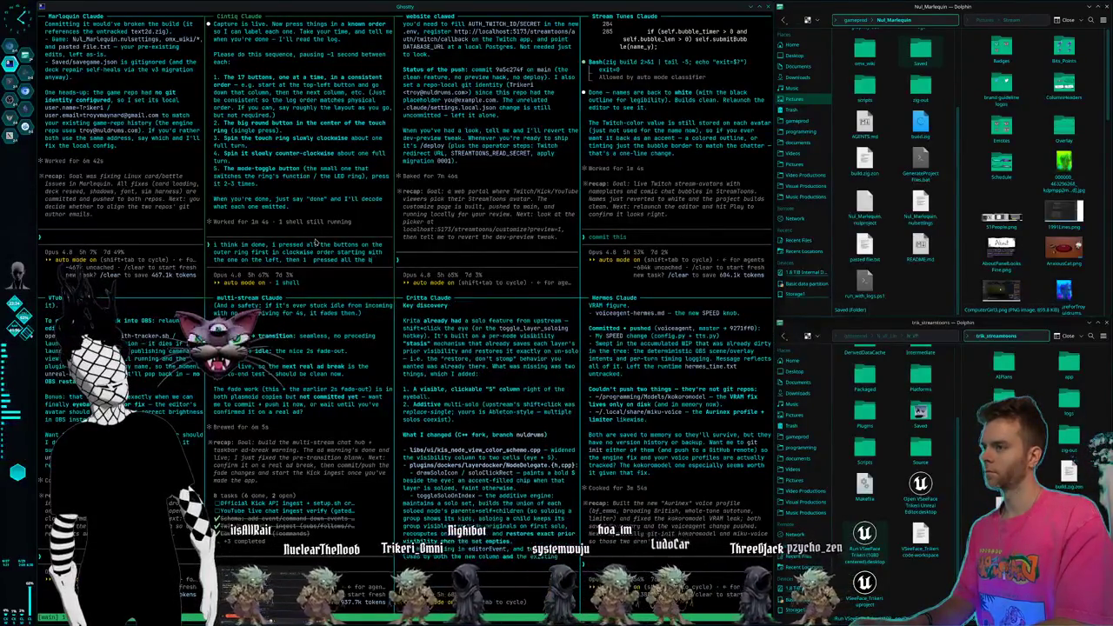
text(uttons i sa)
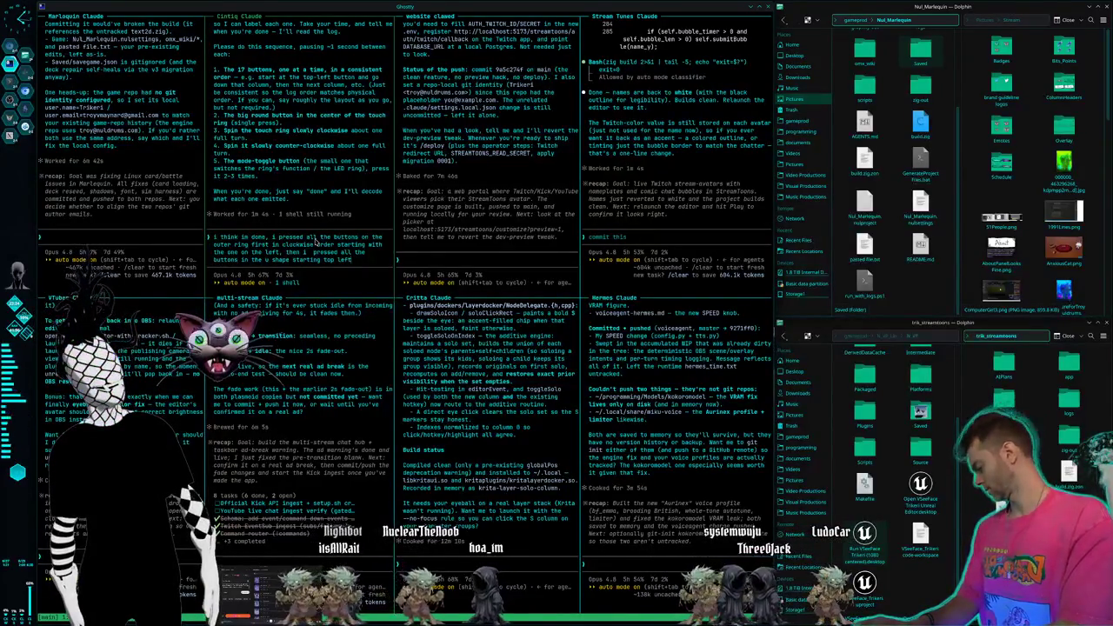
text(res)
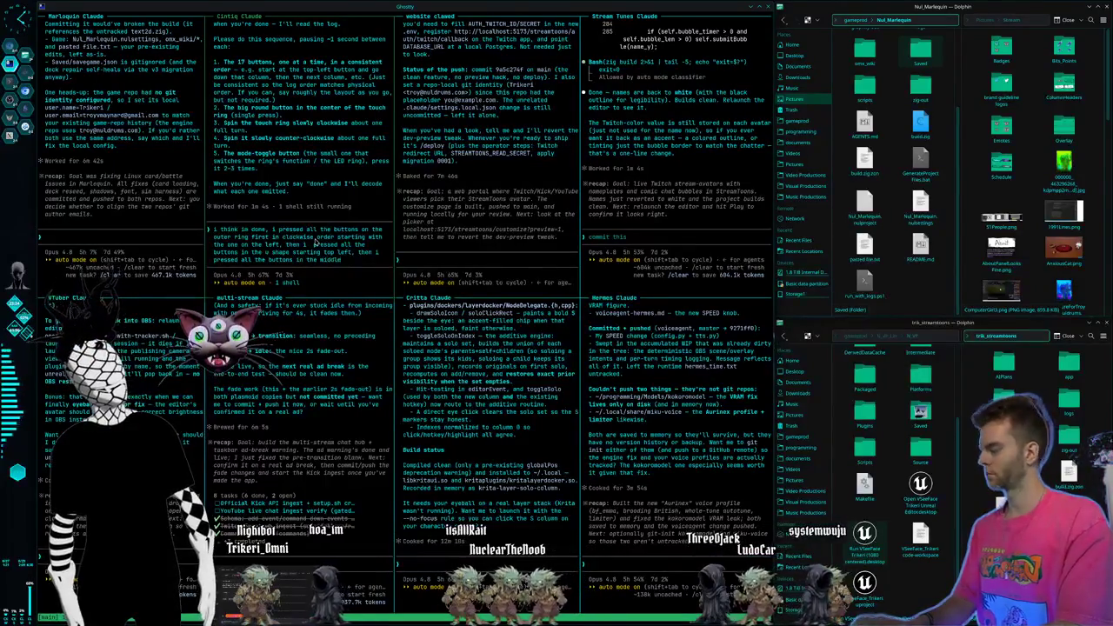
text( section)
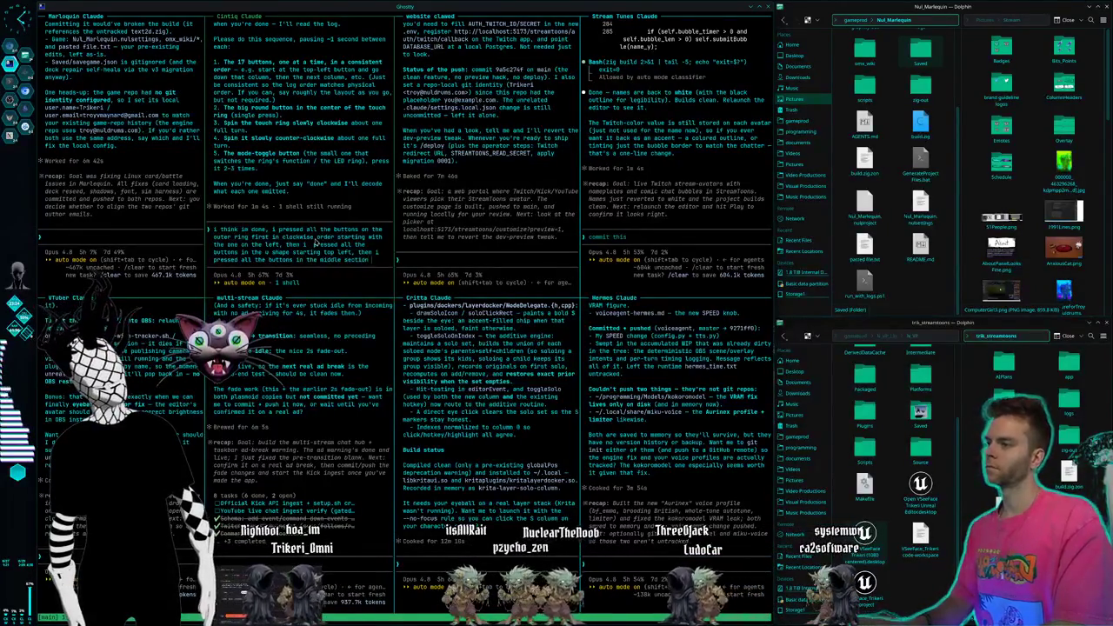
text( top)
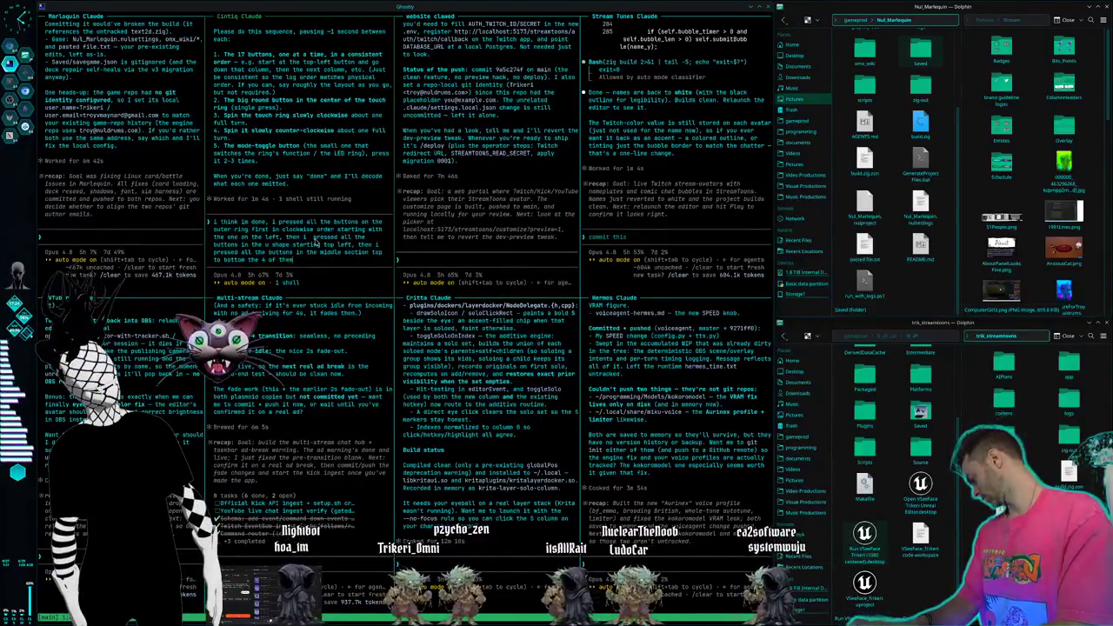
text(them, then i pressed the very c)
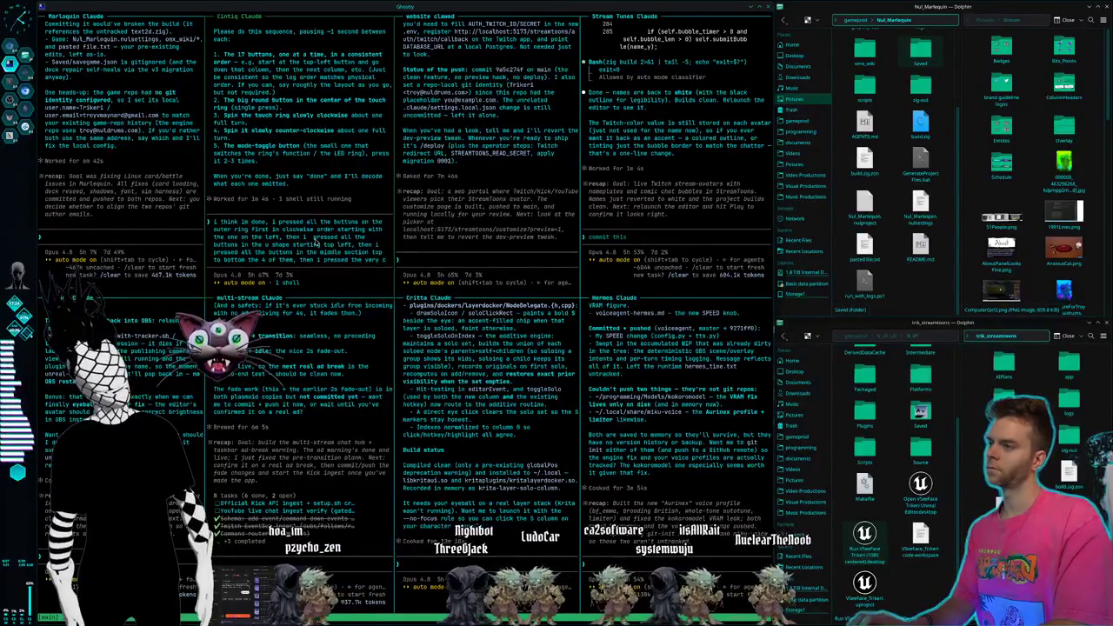
text(entre mode switch button)
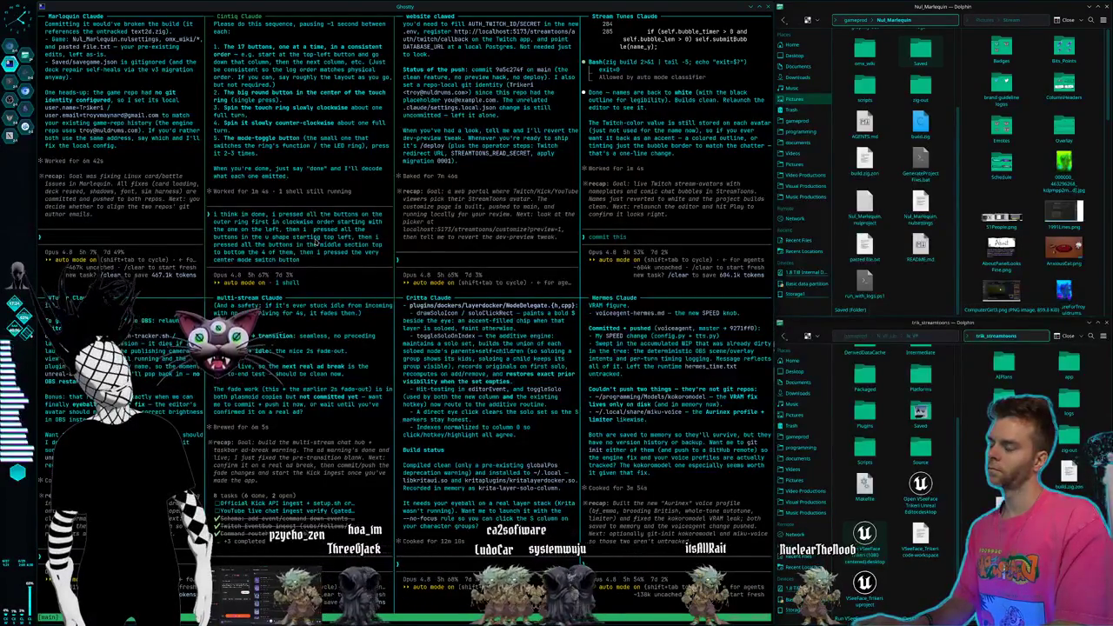
text(, then)
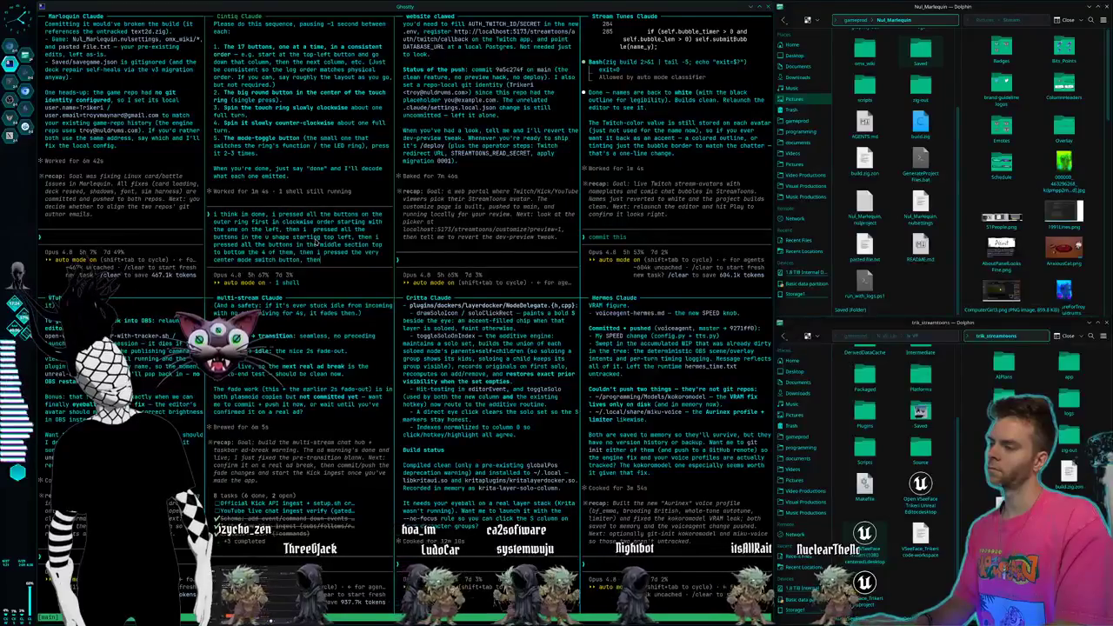
text( i did the cloc)
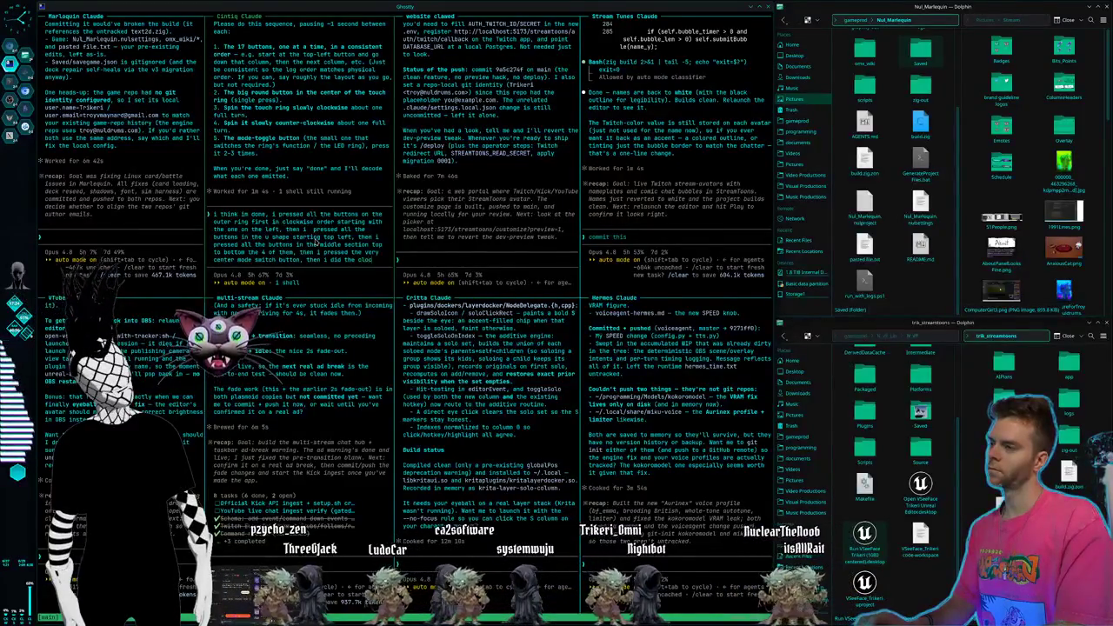
text(kwise / co)
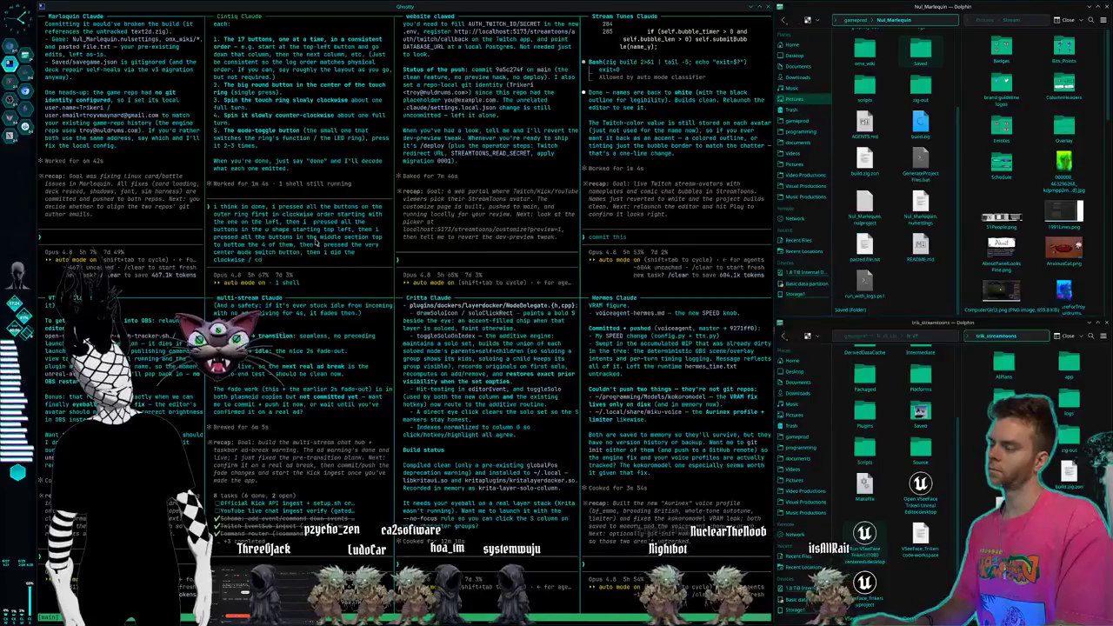
text(unter clockwise rotation)
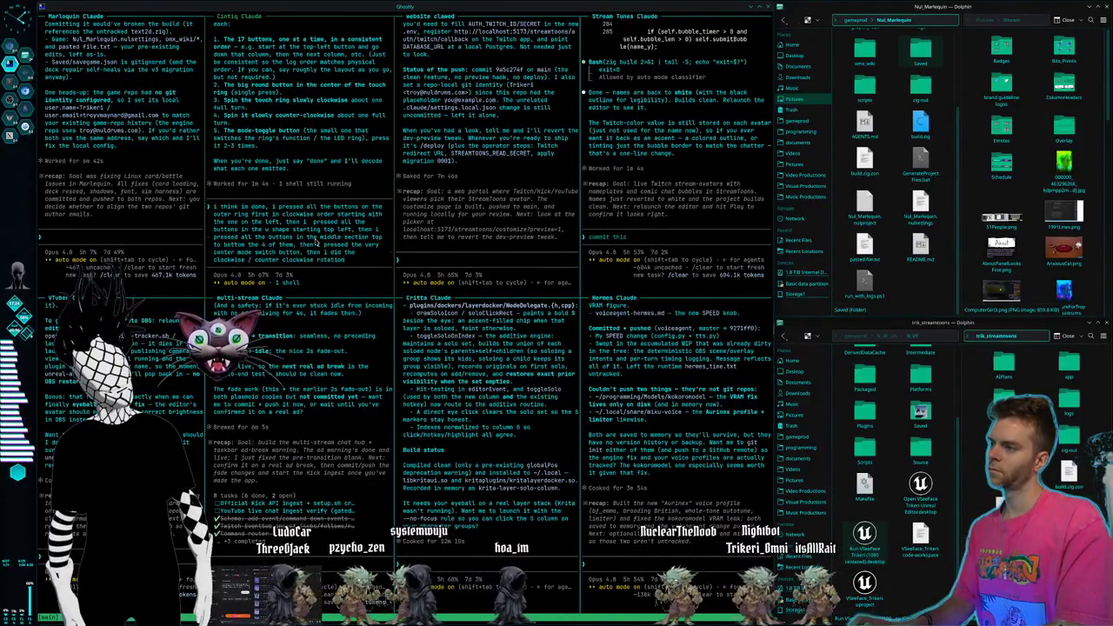
key(Return)
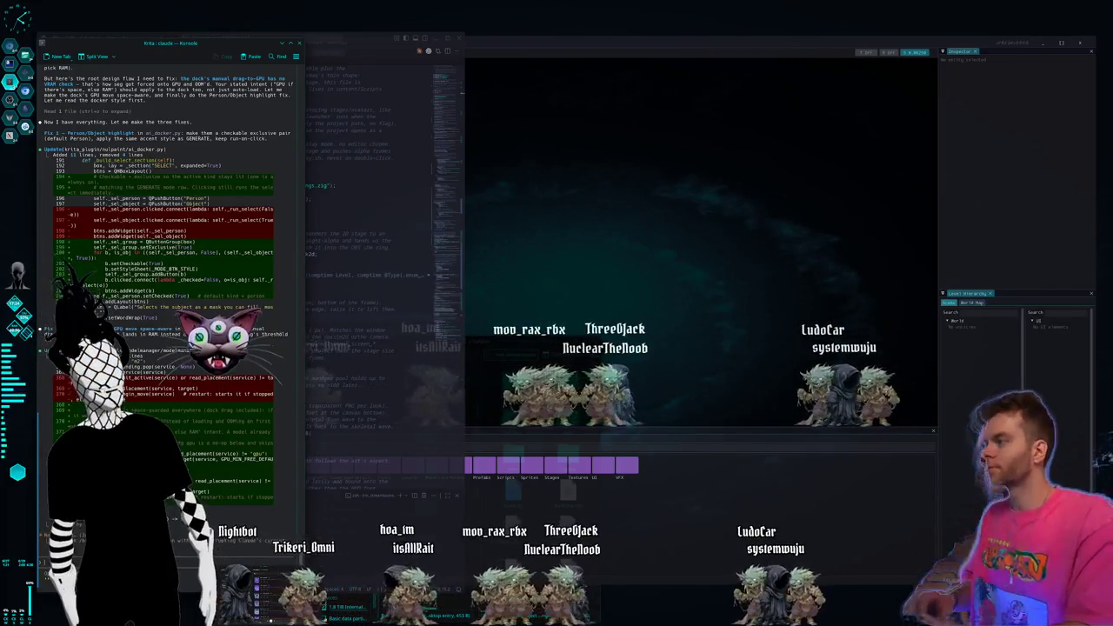
- Switch back to the tiled Claude terminals workspace with Ctrl+F2
key(ctrl+F2)
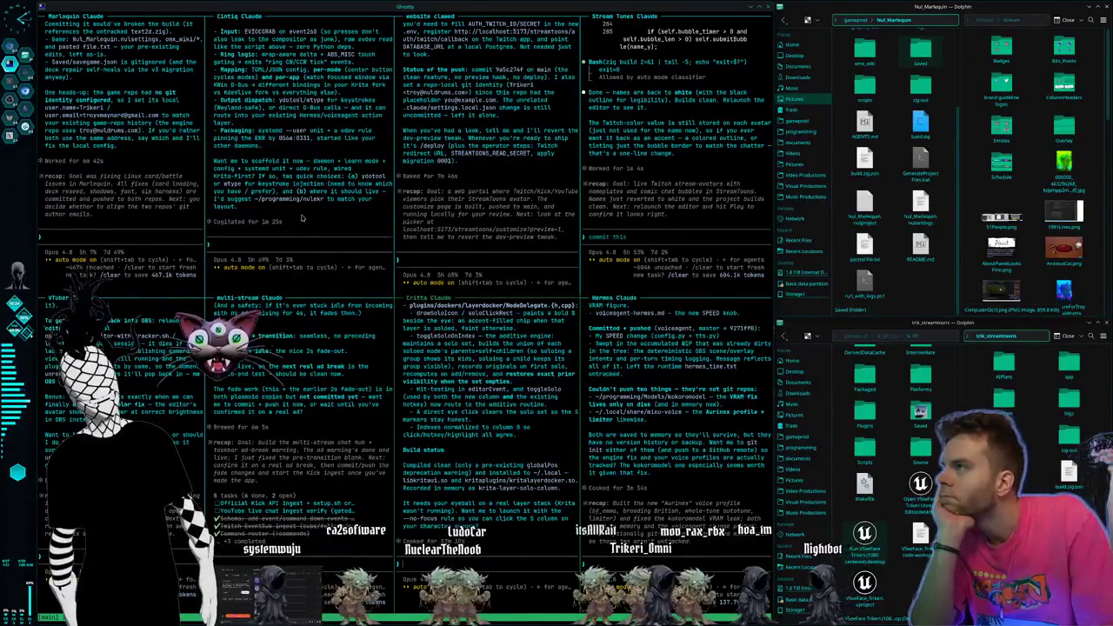
scroll(302, 218, up, 5)
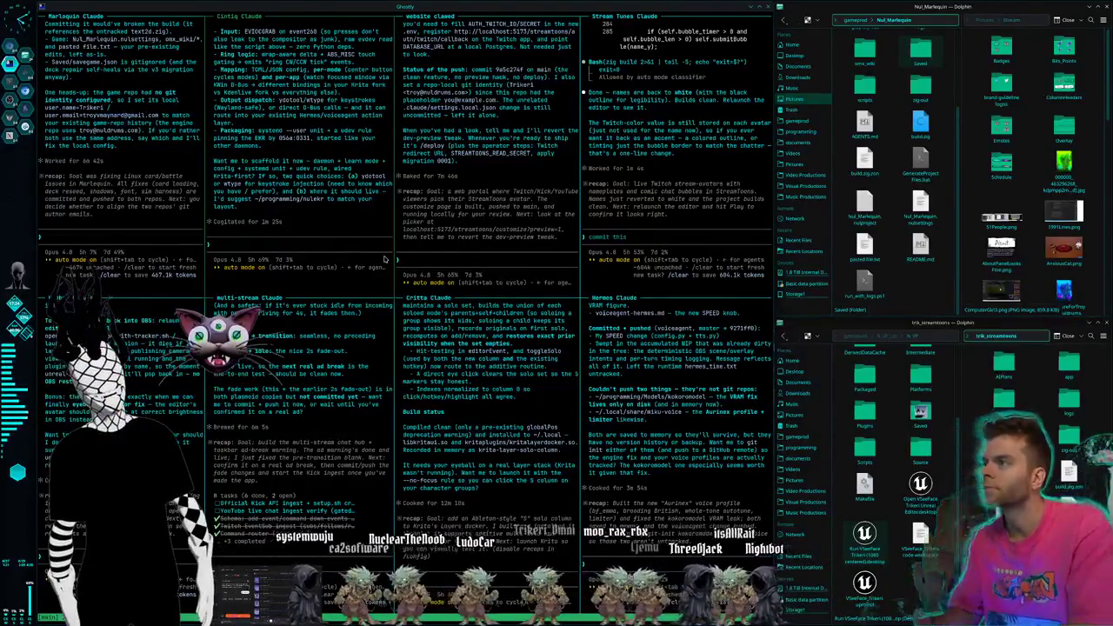
- Approve Cintiq Claude's plan: ydotool is already installed and the programming nulekr folder is fine
text(yep)
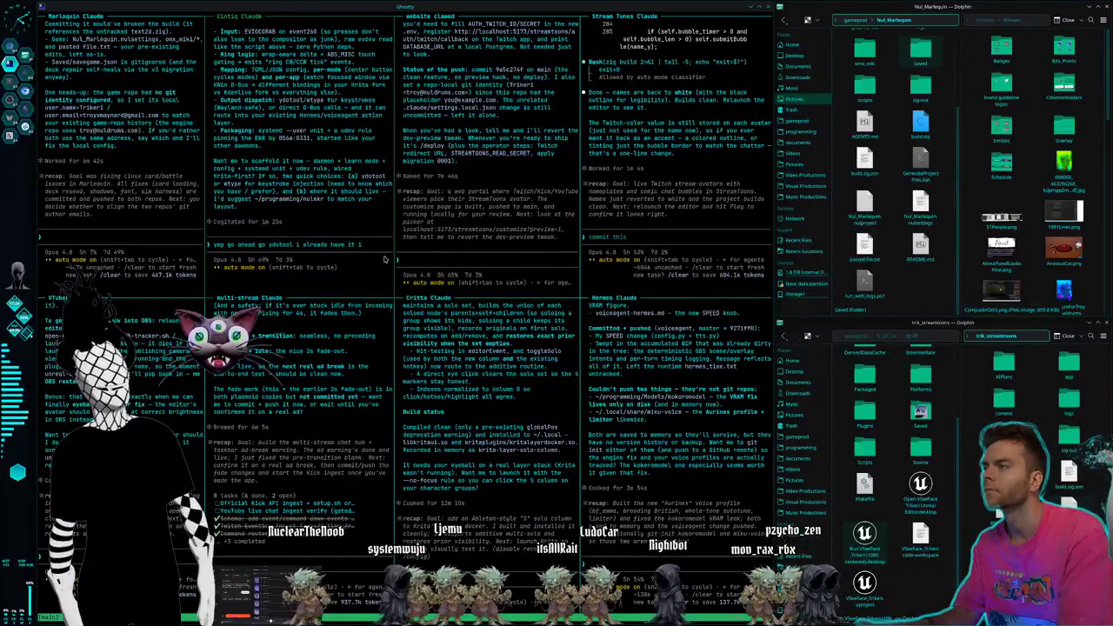
text(led, yeah)
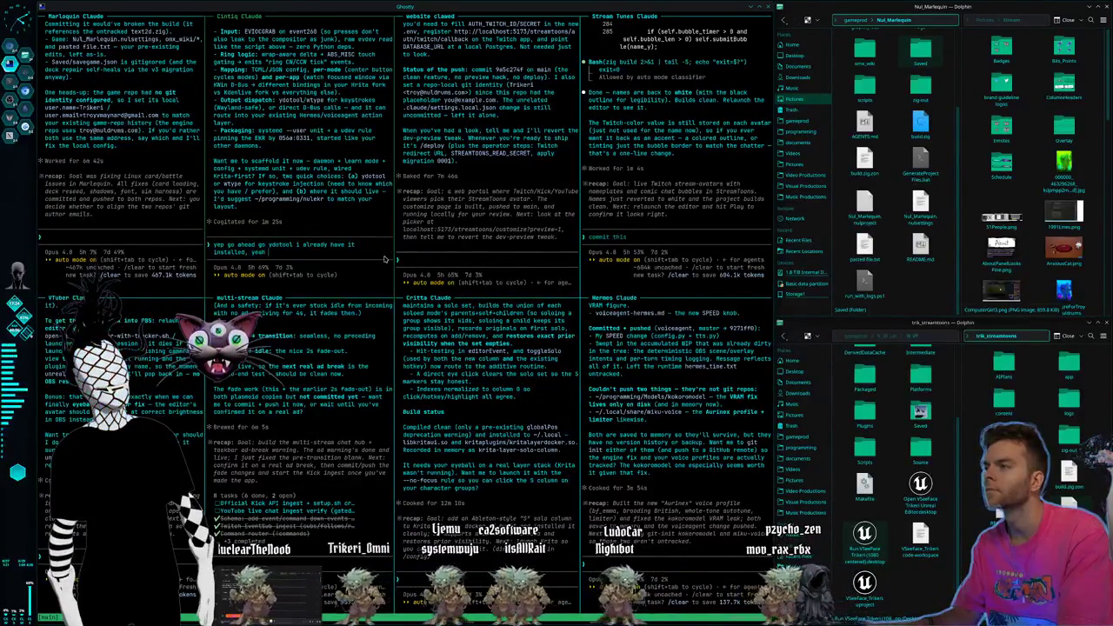
text( programming nu)
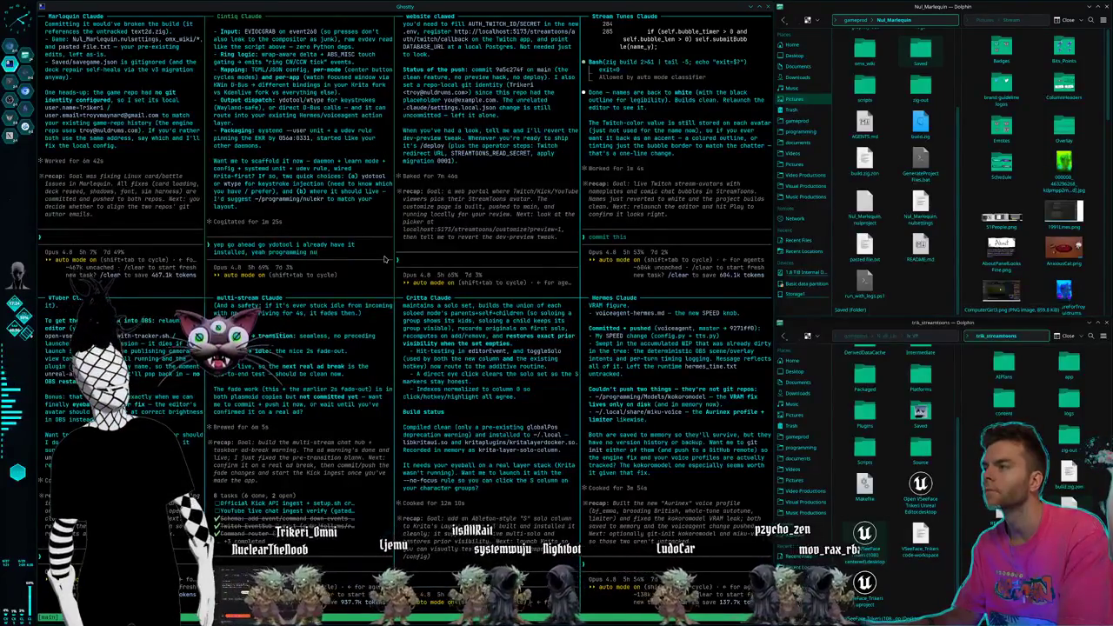
text(lekr)
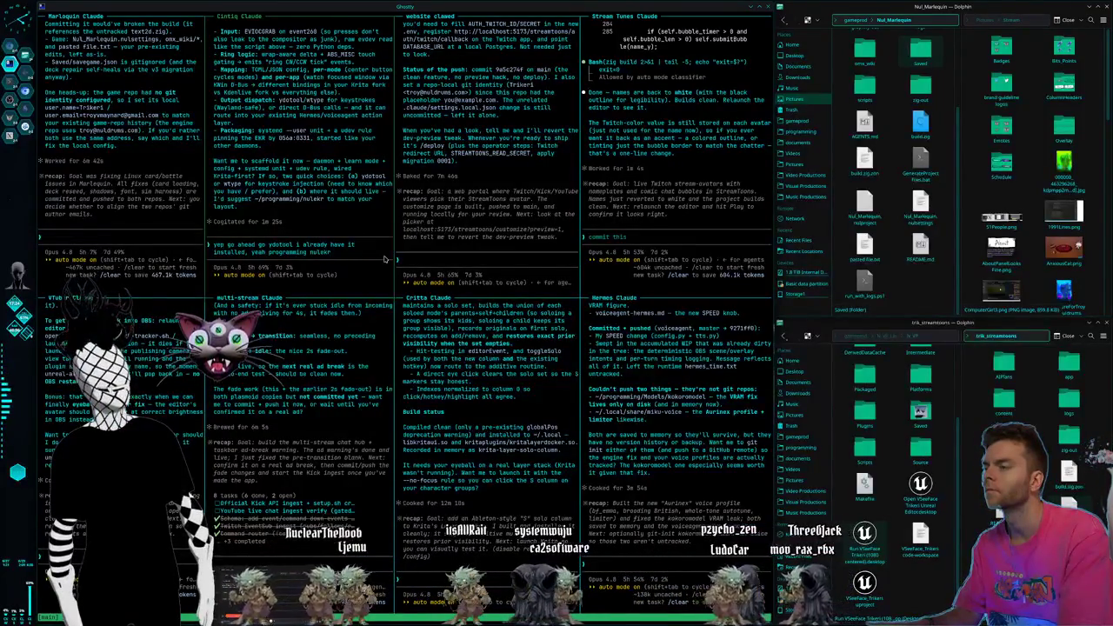
text( would be good)
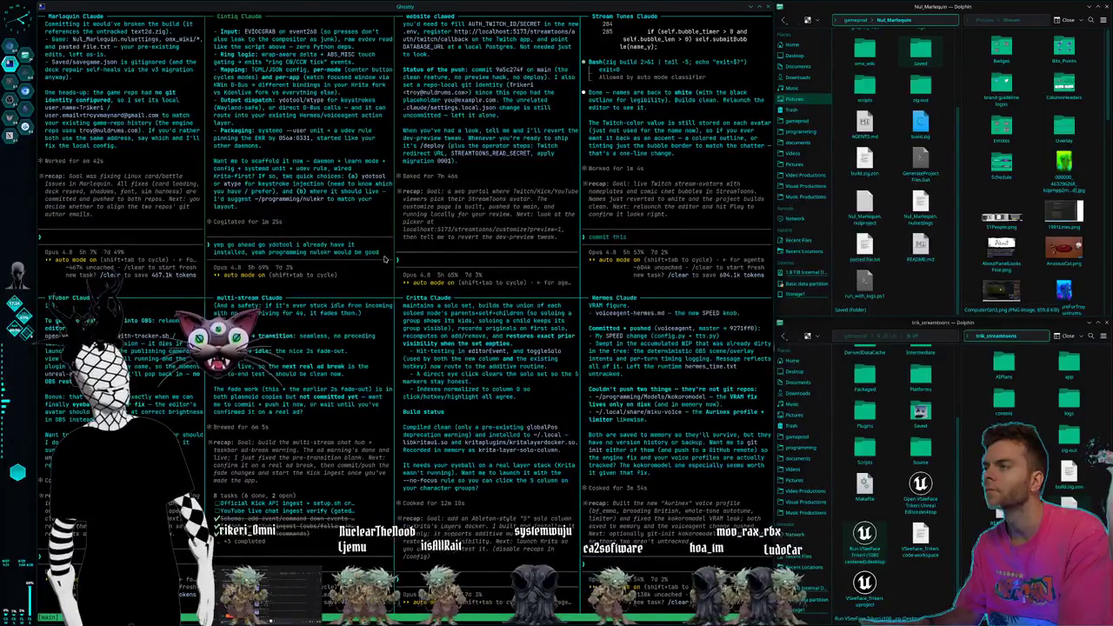
key(Return)
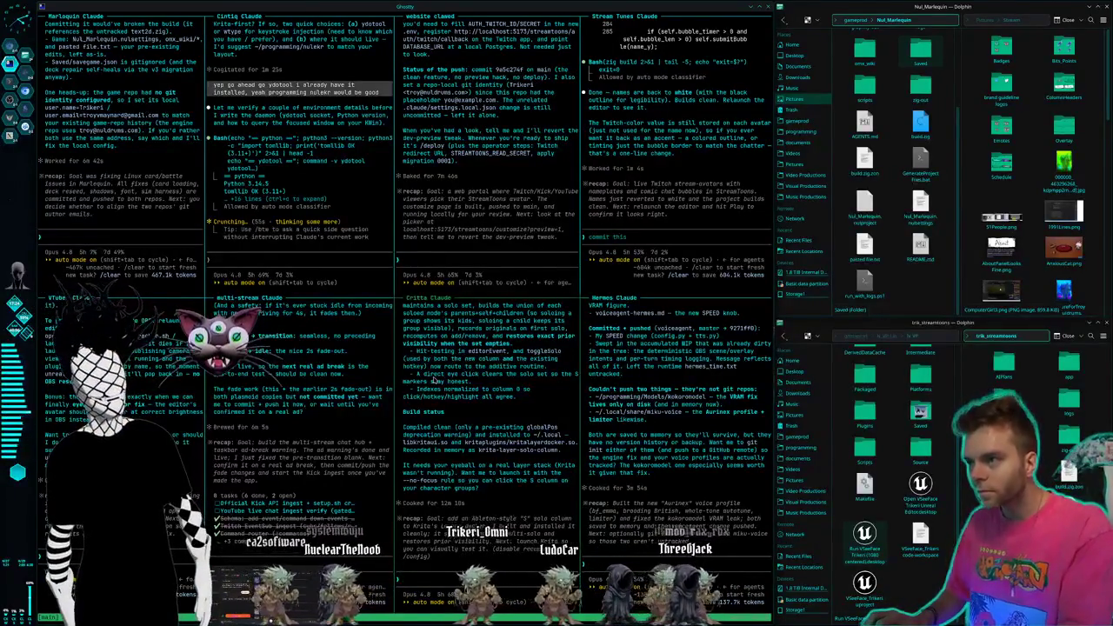
- Switch to desktop 2, which holds the Krita Claude Konsole session and the game editor
key(super+2)
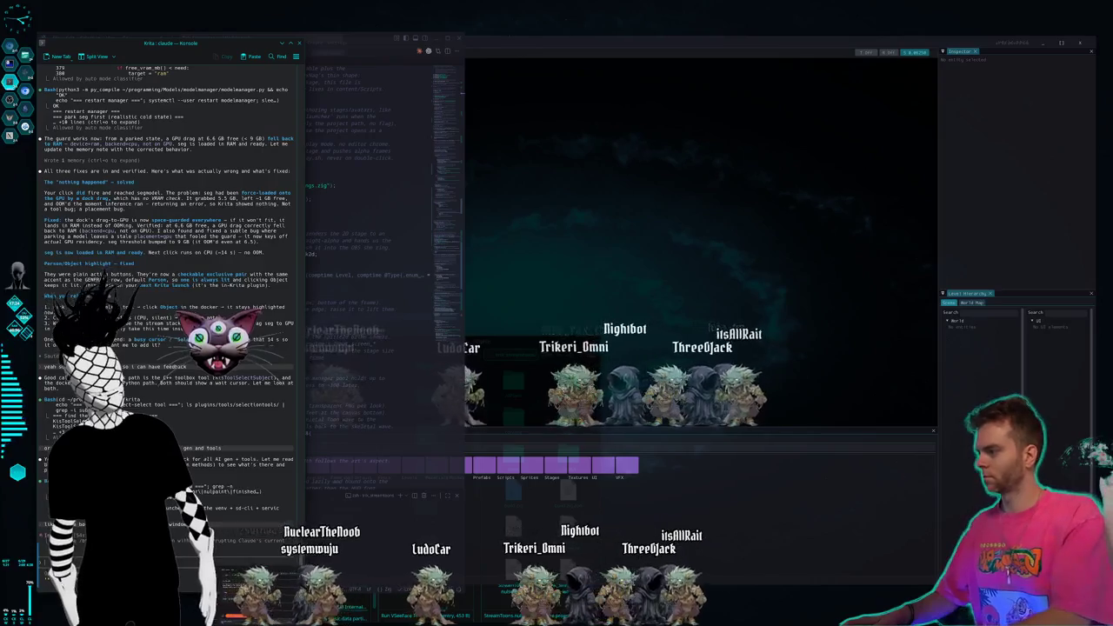
- Switch back to desktop 1, which holds the tiled Ghostty Claude terminals and Dolphin windows
key(super+1)
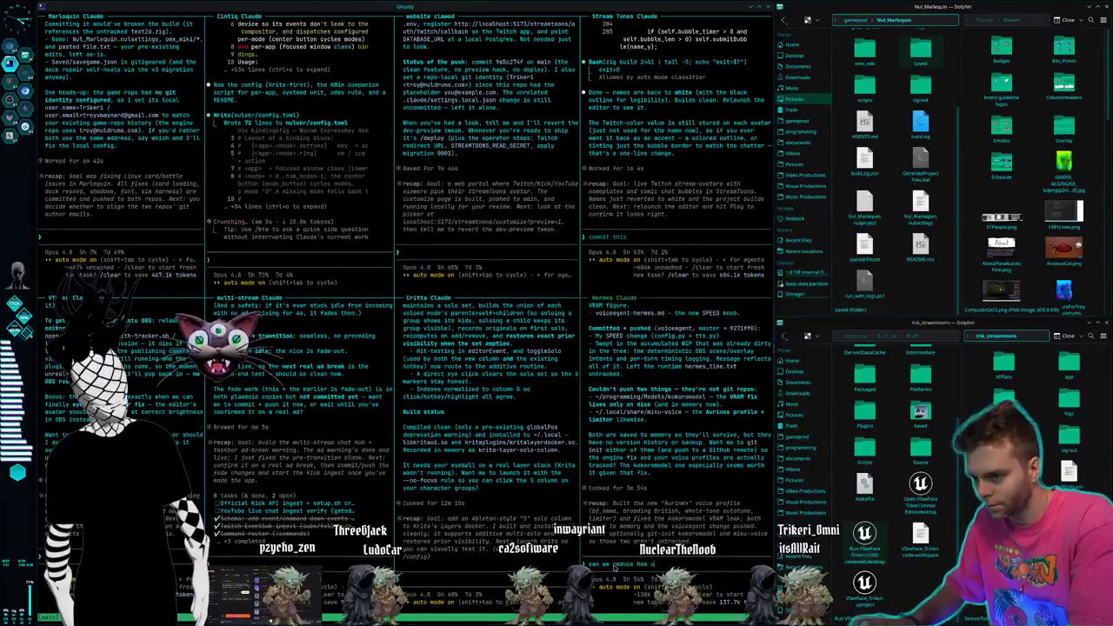
- Finish, reword and send Hermes Claude the request to use the streamer's name less and talk conversationally
text(ften claude says my nam)
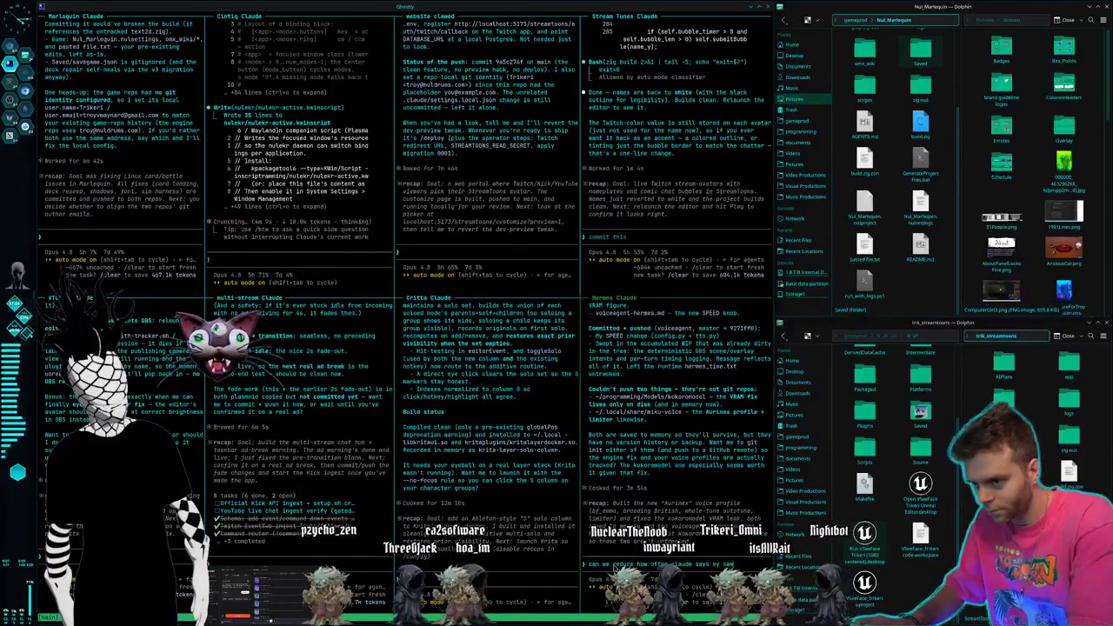
text( some)
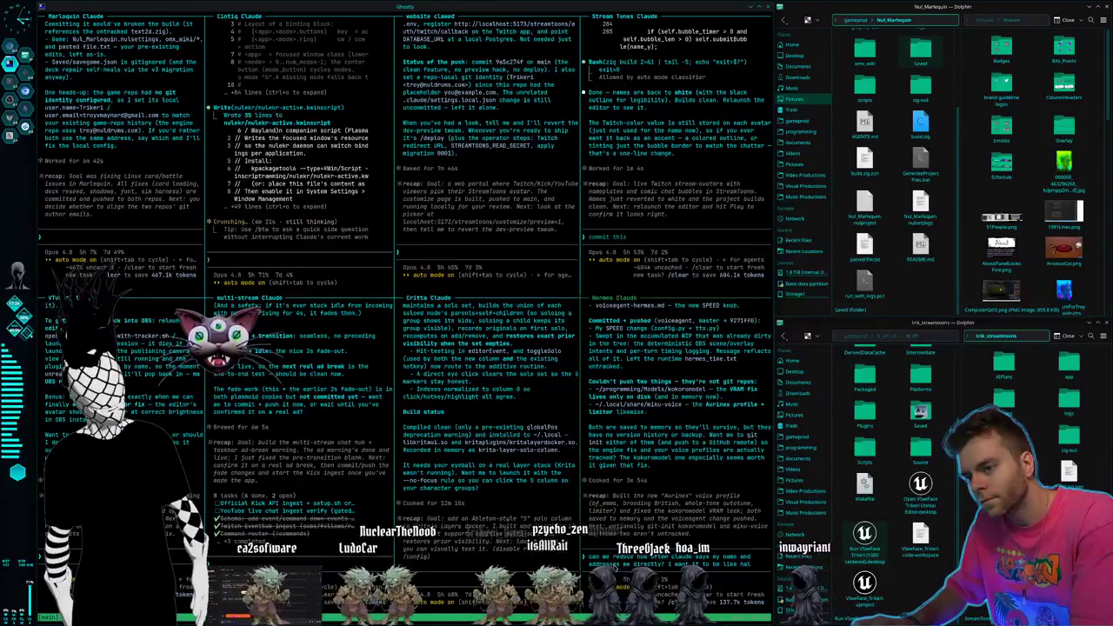
text(e time or more it doesn't say my name its just)
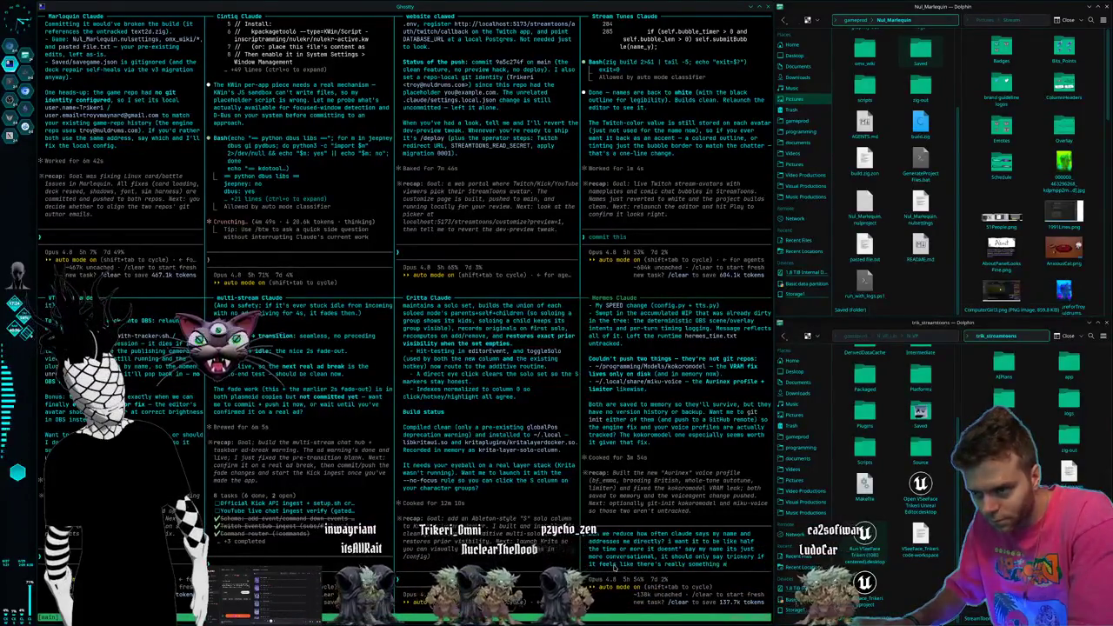
text(res)
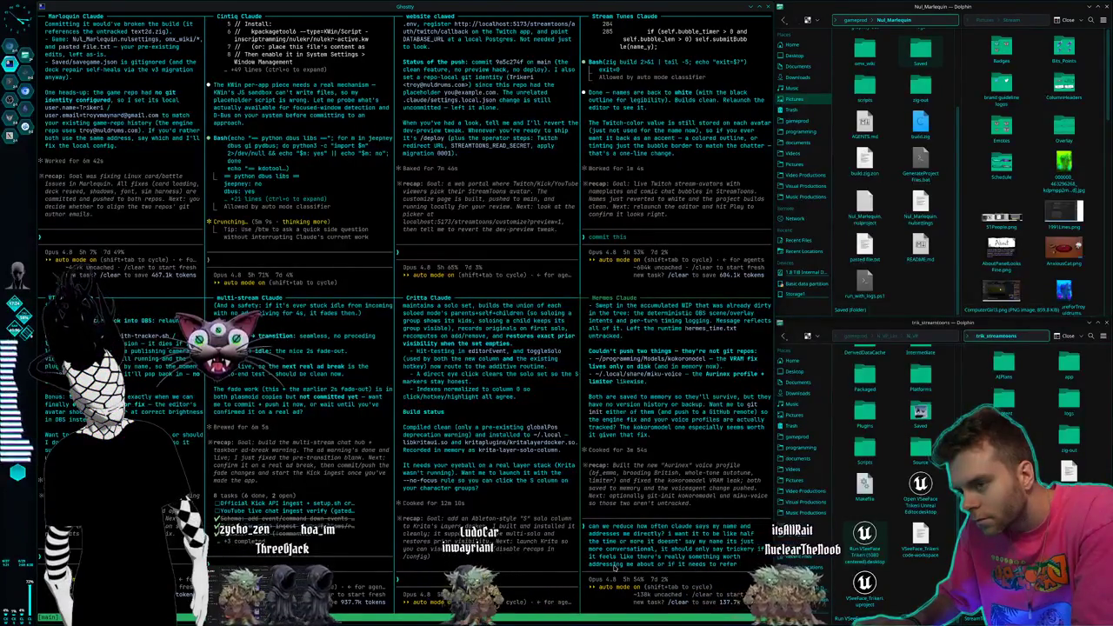
key(BackSpace)
key(BackSpace)
key(BackSpace)
text('s talk)
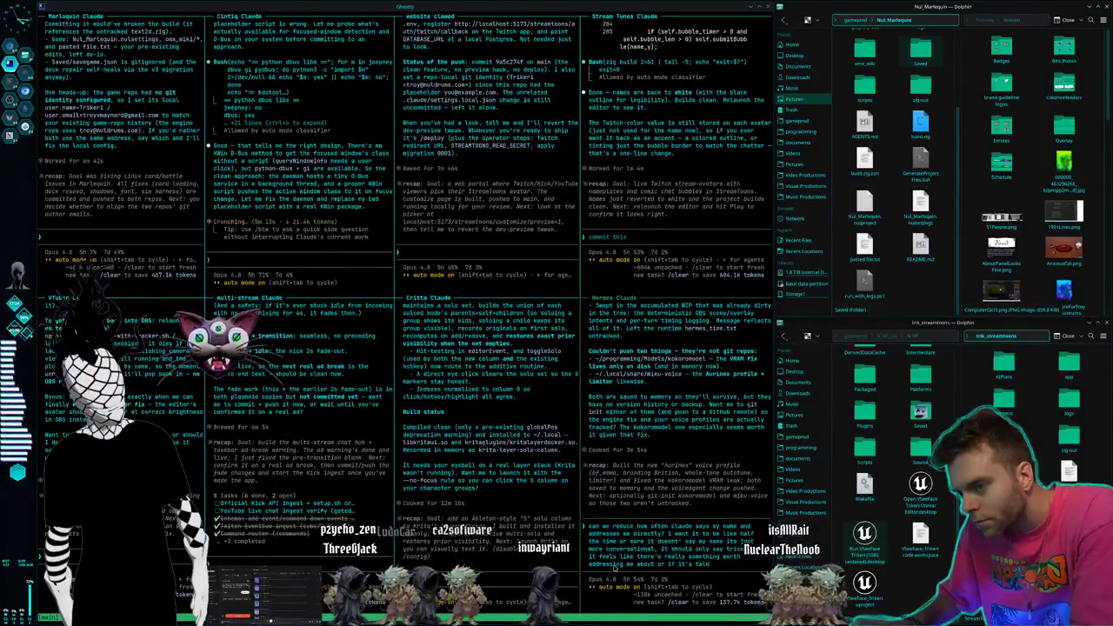
text(ing about me the s)
text(tream chat etc.)
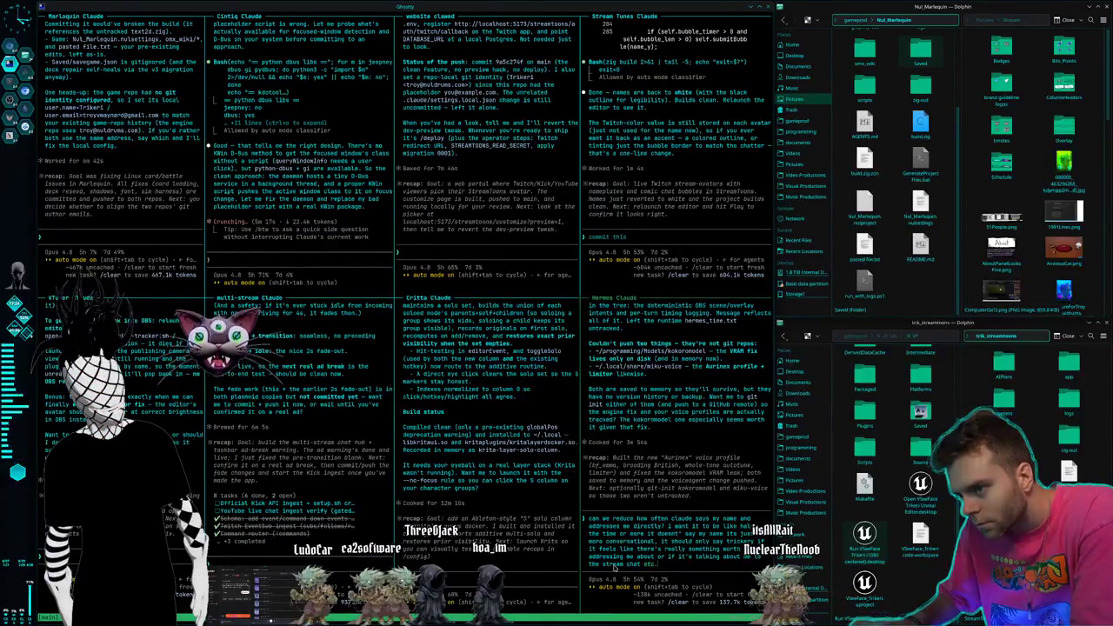
key(Return)
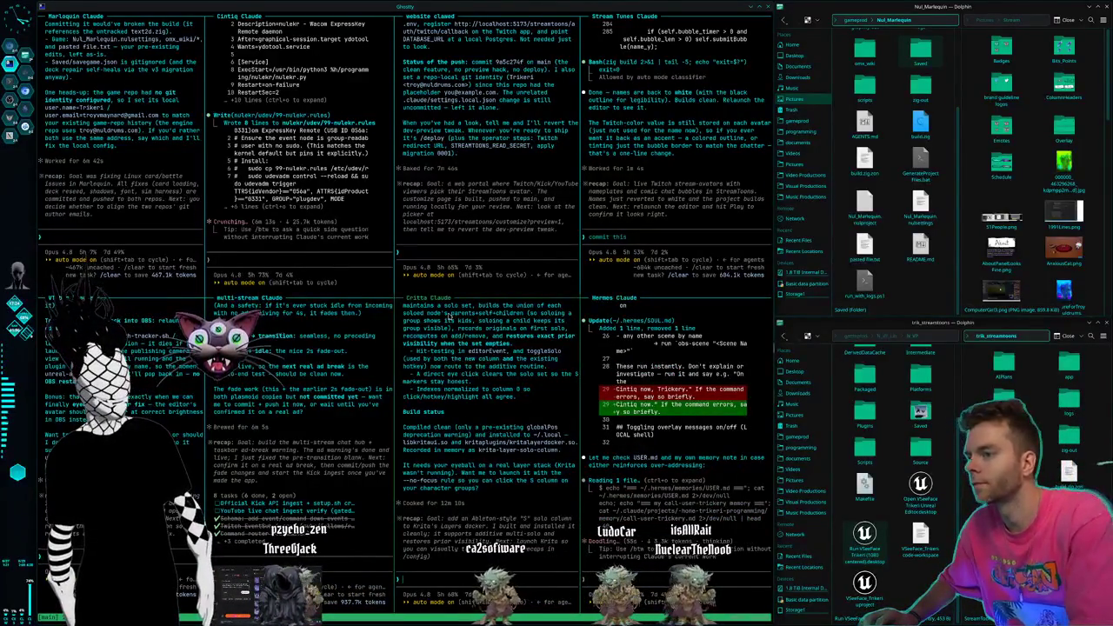
- Switch to desktop 2, which holds Konsole, the code editor and the game engine editor
key(super+2)
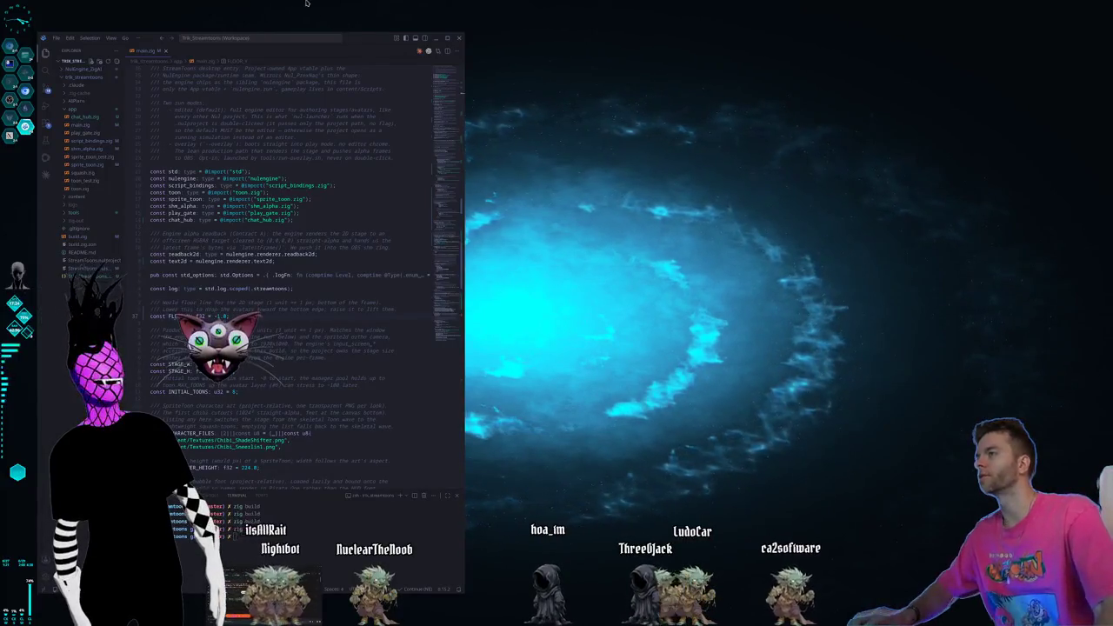
- Maximize the trk_streamtoons VS Code window to full screen and open the File menu
mouse_move(360, 44)
mouse_down()
mouse_move(414, 23)
mouse_move(377, 20)
mouse_up()
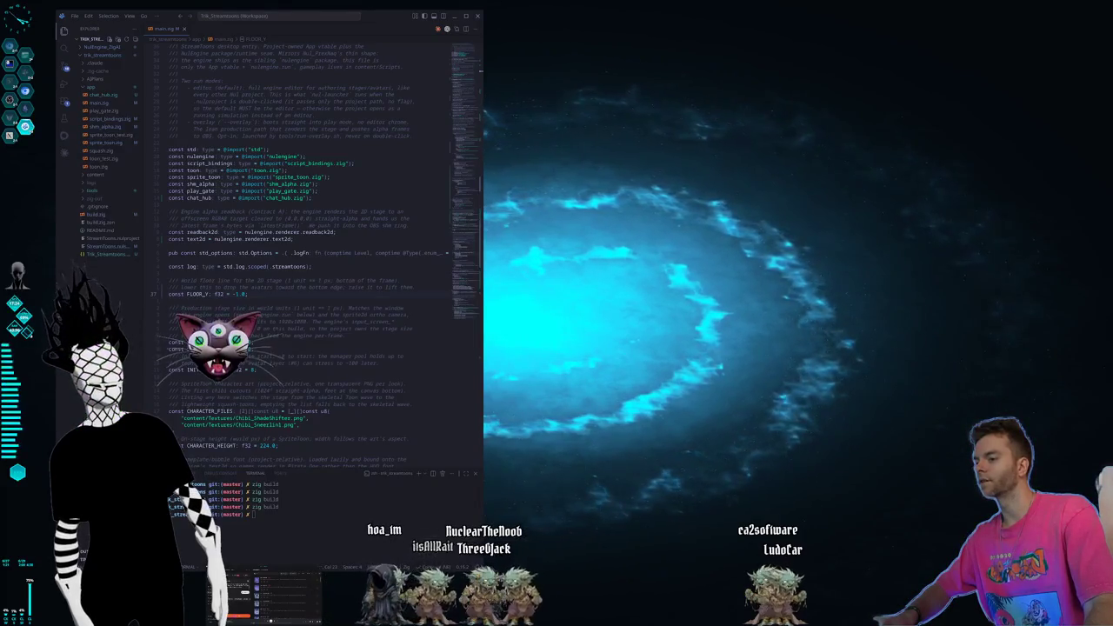
key(super+Up)
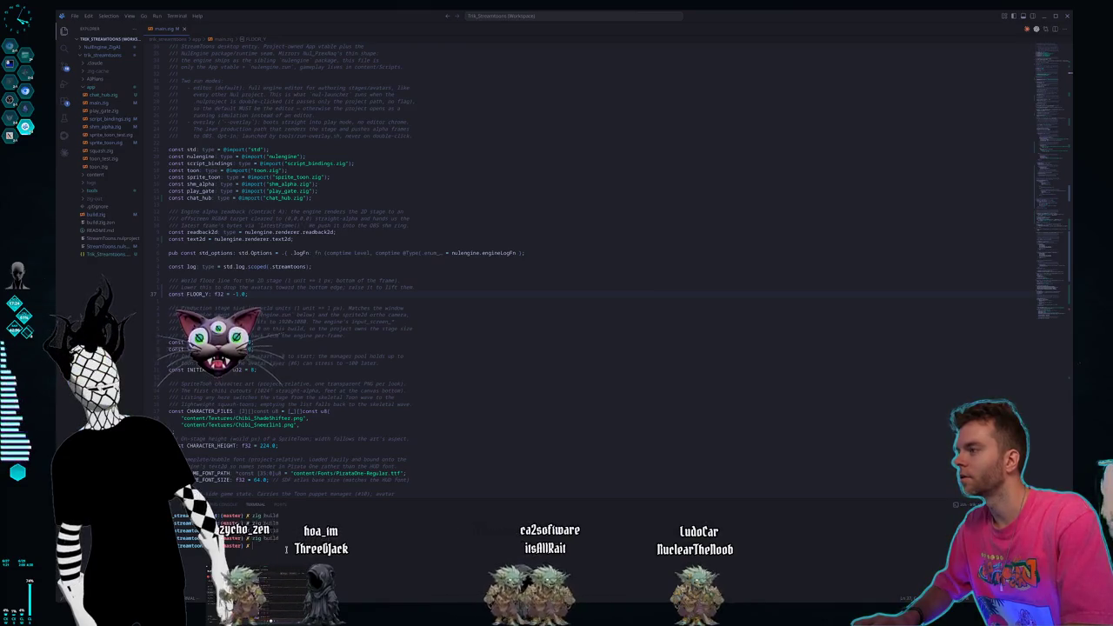
click(74, 17)
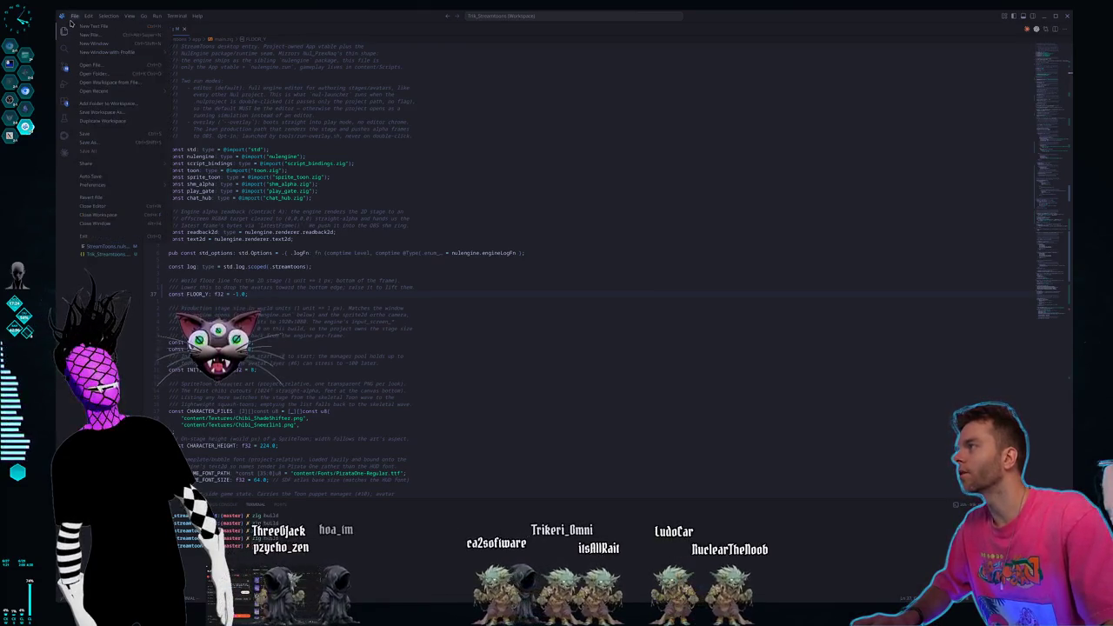
- Open the NuiDrums_Website_Svelte project folder from the programming directory
click(97, 74)
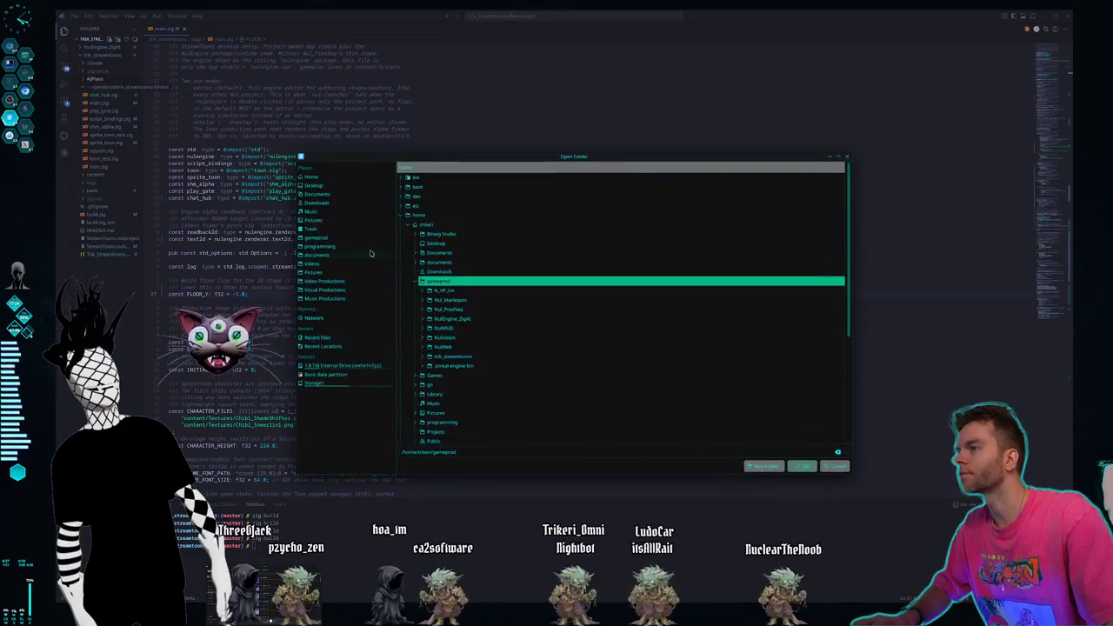
click(319, 247)
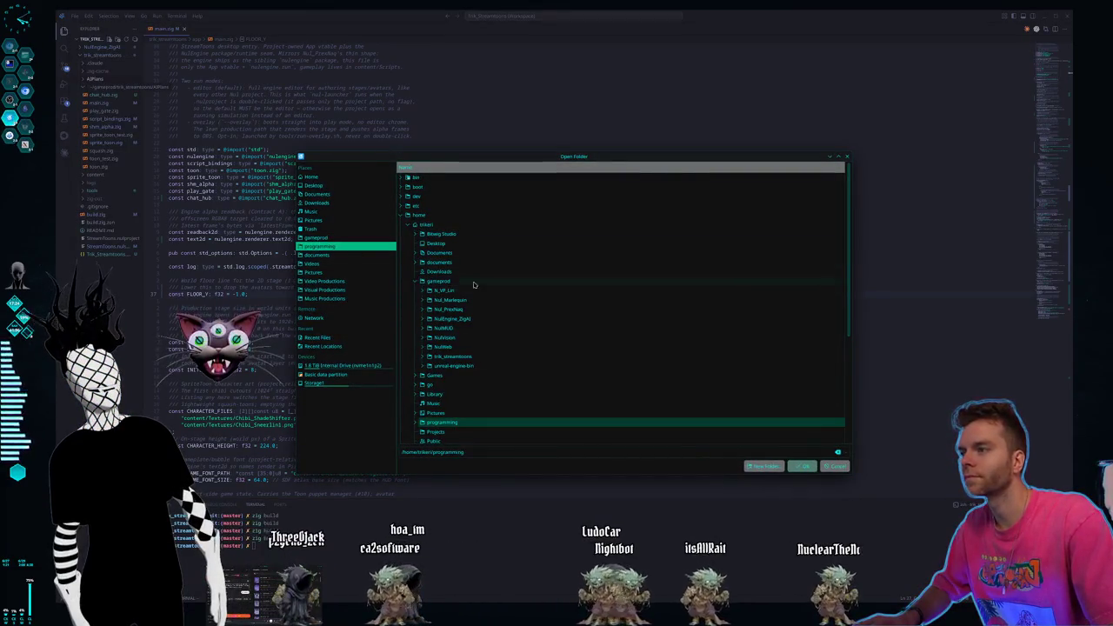
double_click(439, 423)
scroll(469, 365, down, 5)
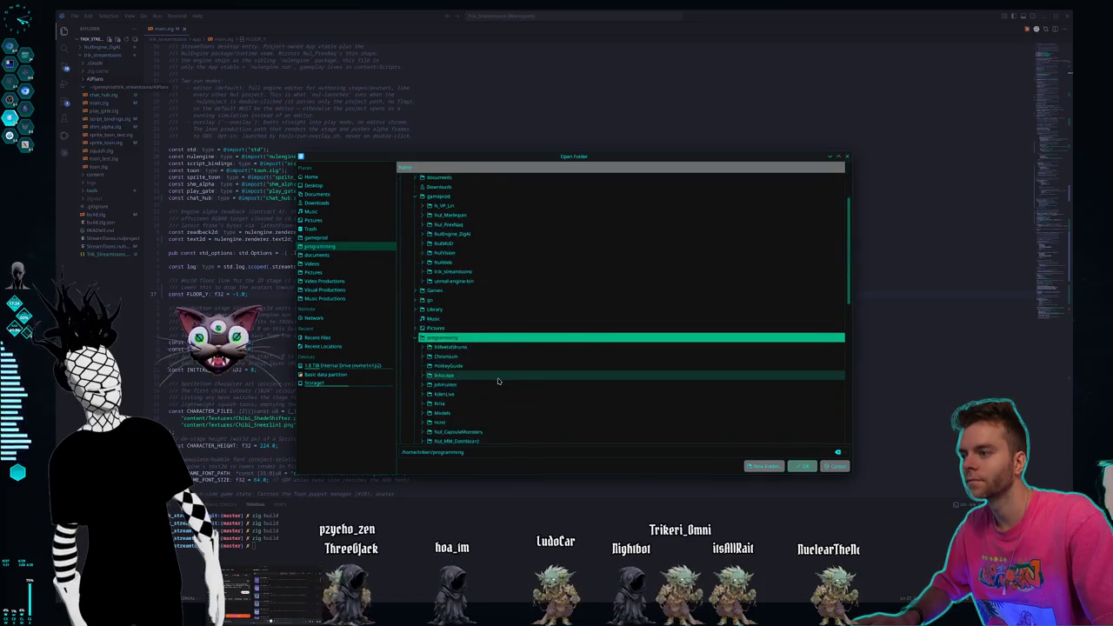
click(475, 357)
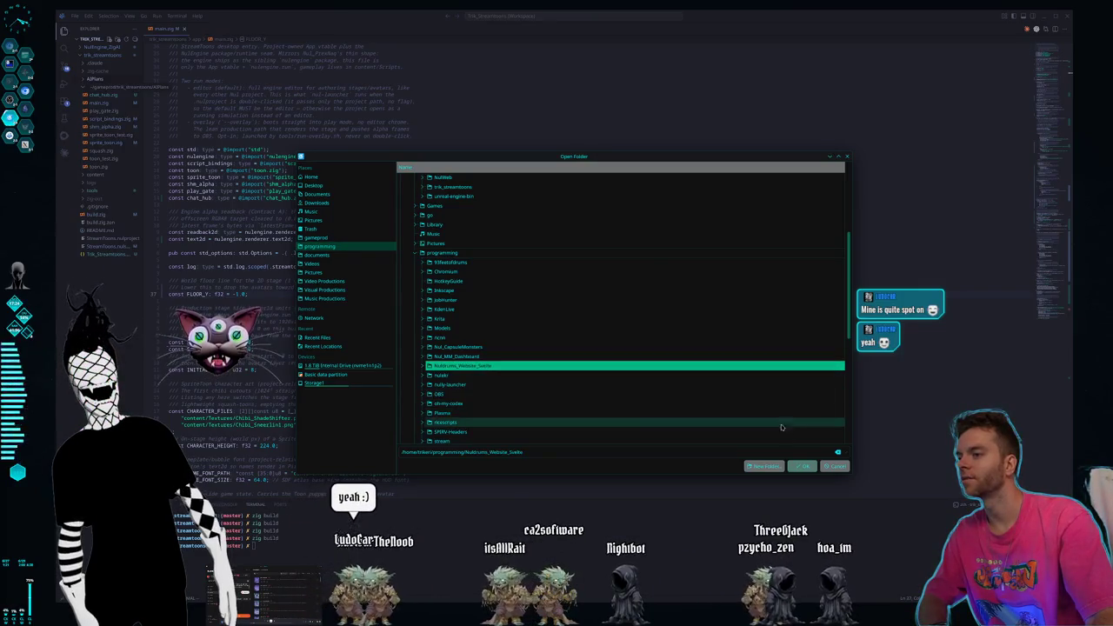
click(802, 466)
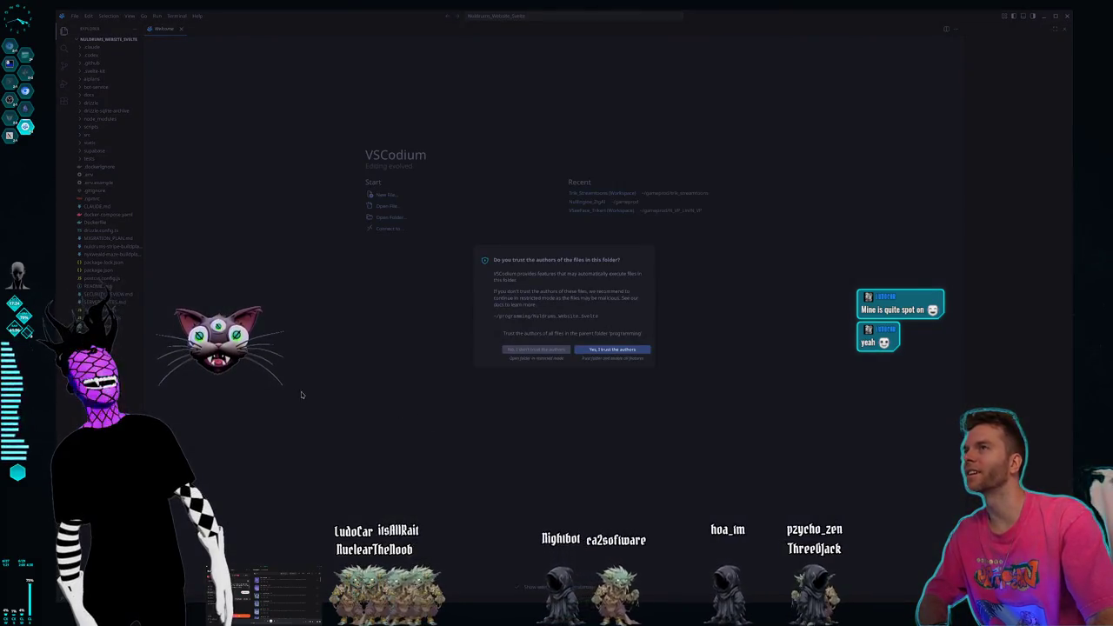
- Trust the folder's authors, widen the Explorer sidebar, and narrow VSCodium to the screen's left part
click(608, 350)
mouse_move(141, 353)
mouse_down()
mouse_move(184, 354)
mouse_move(174, 355)
mouse_up()
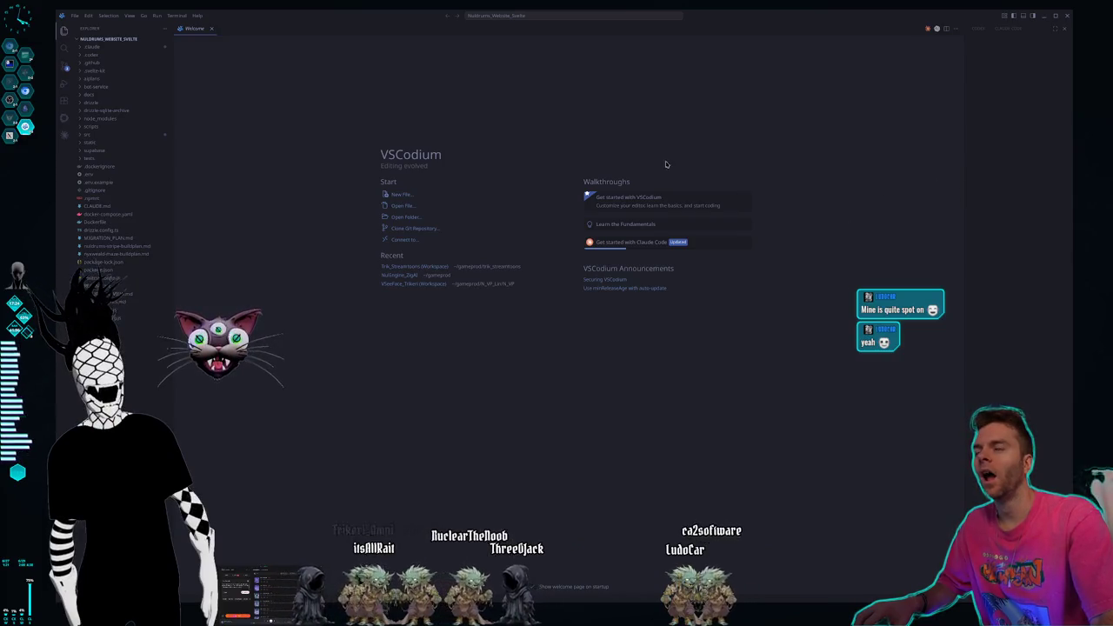
drag(1073, 228, 414, 228)
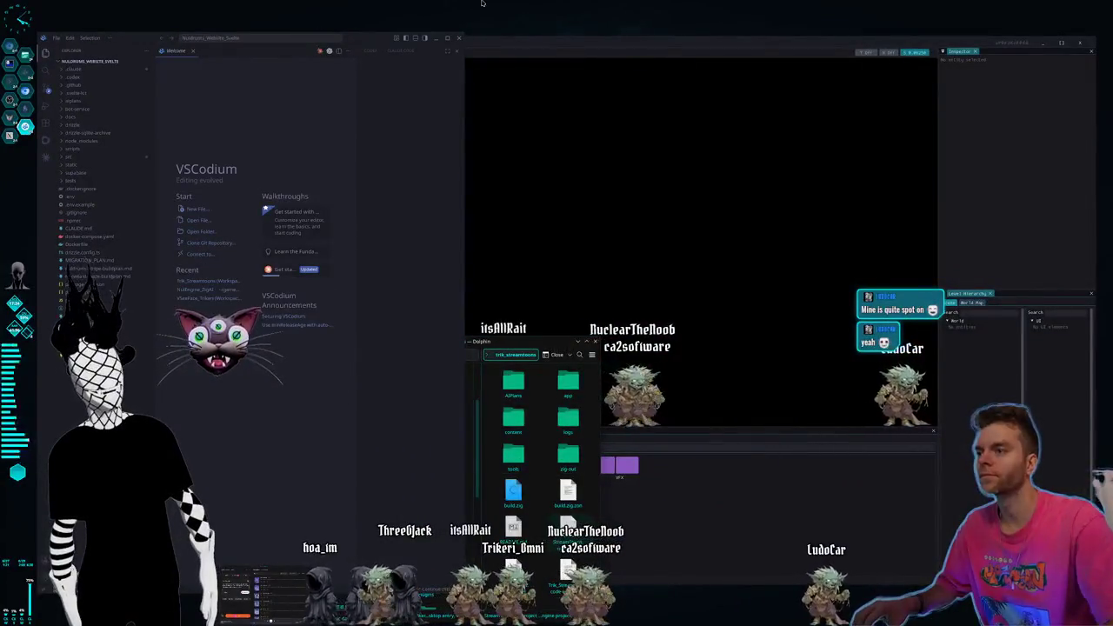
- Raise the game engine editor and shift its left edge right, beside the narrowed VSCodium
click(520, 40)
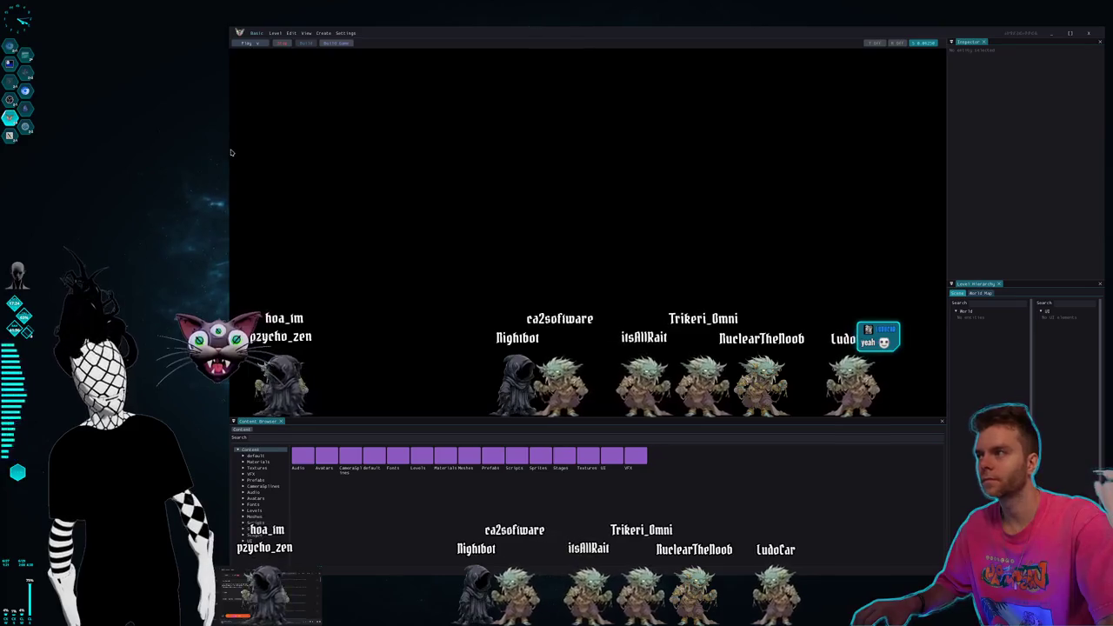
drag(231, 147, 307, 138)
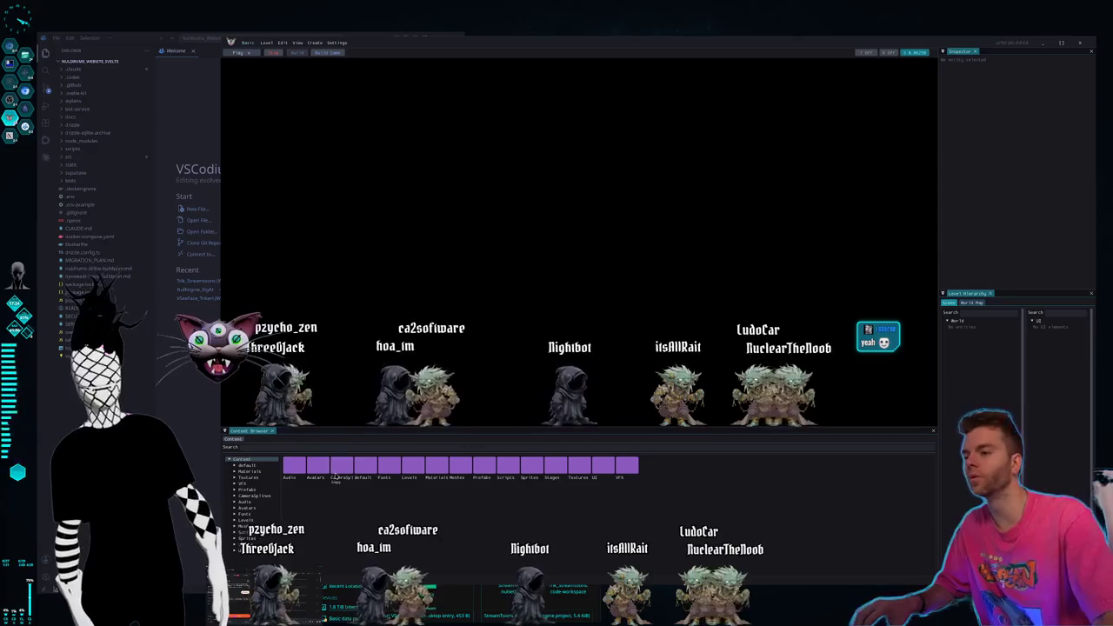
click(596, 615)
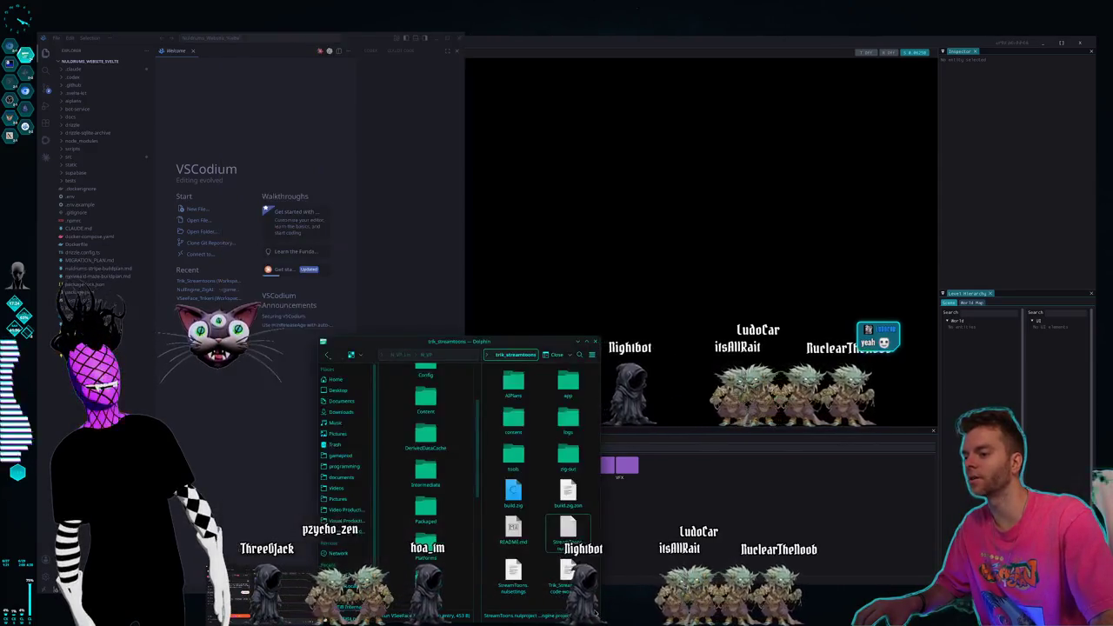
- Move the trk_streamtoons Dolphin window to the lower left, then bring the game engine editor back in front
drag(523, 344, 477, 285)
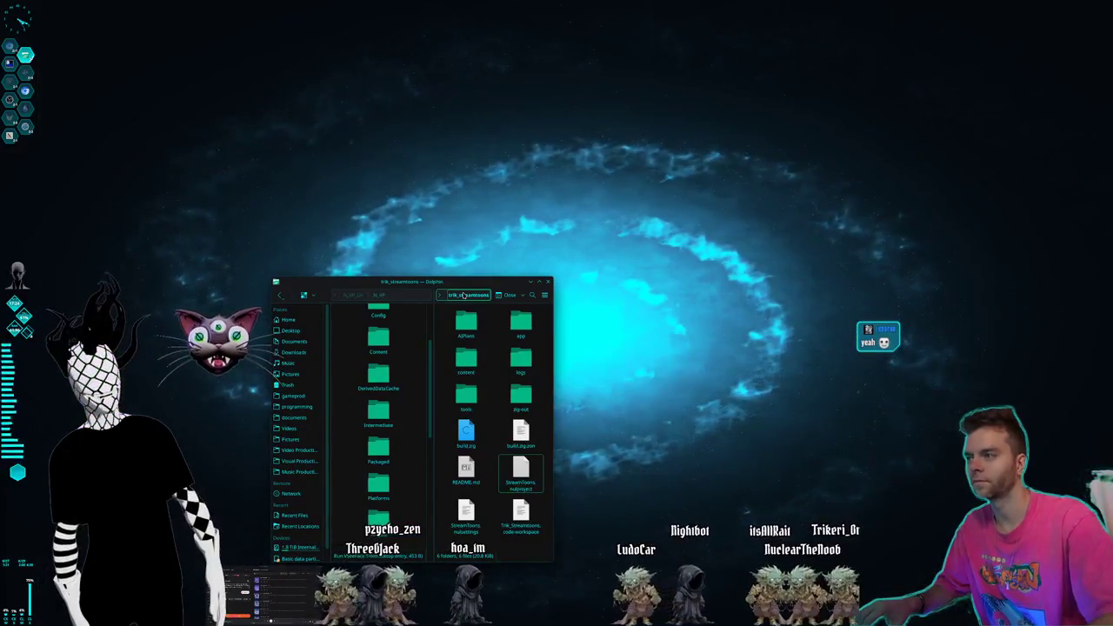
drag(464, 282, 139, 319)
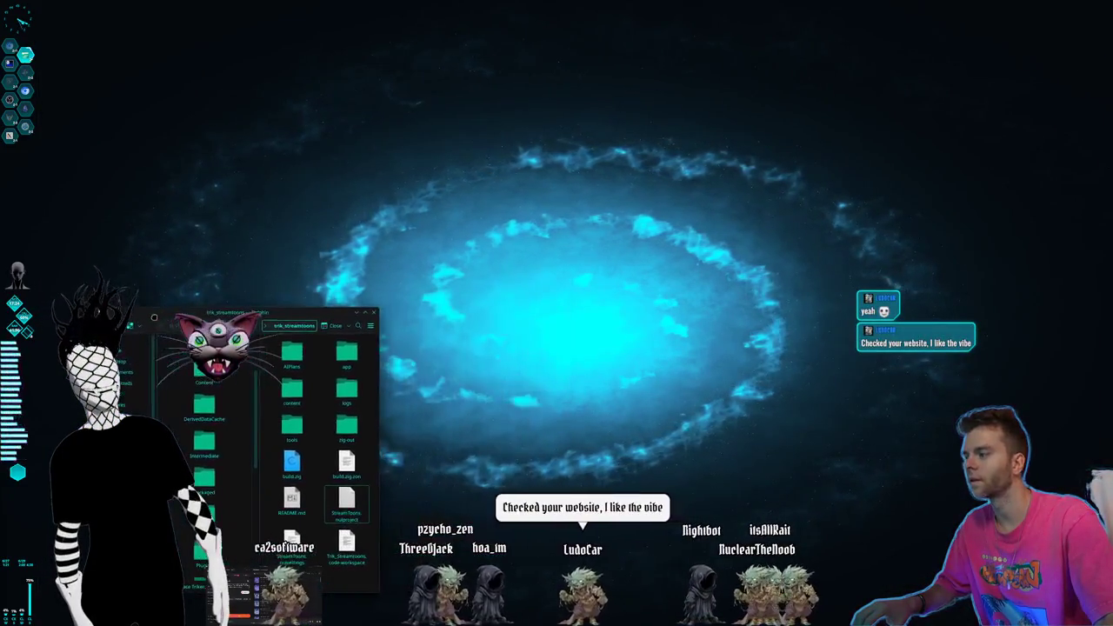
key(super+d)
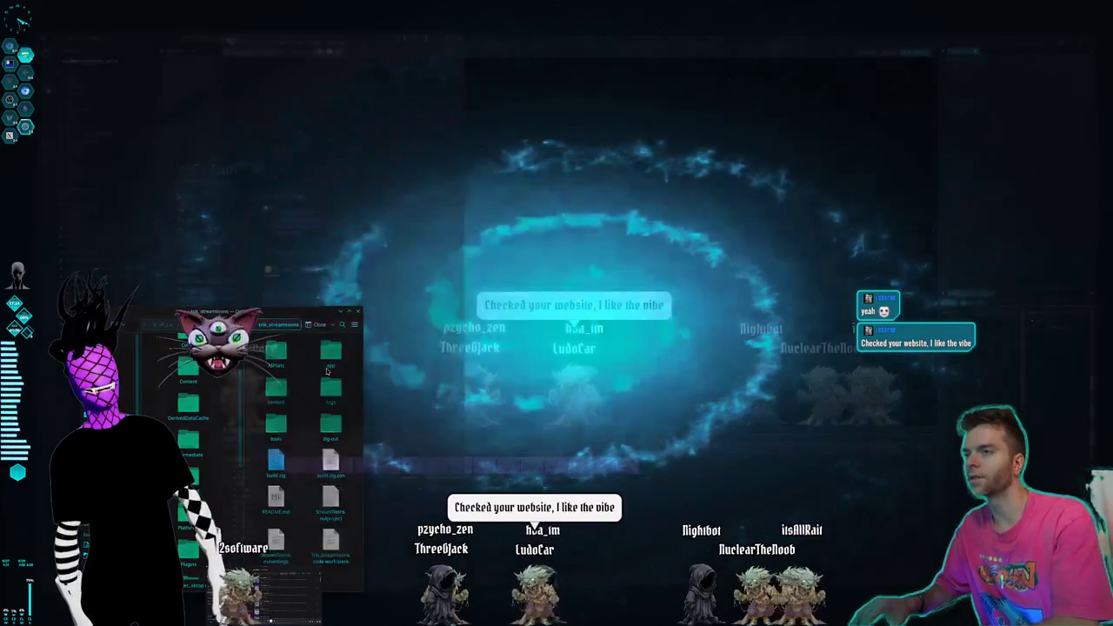
click(611, 45)
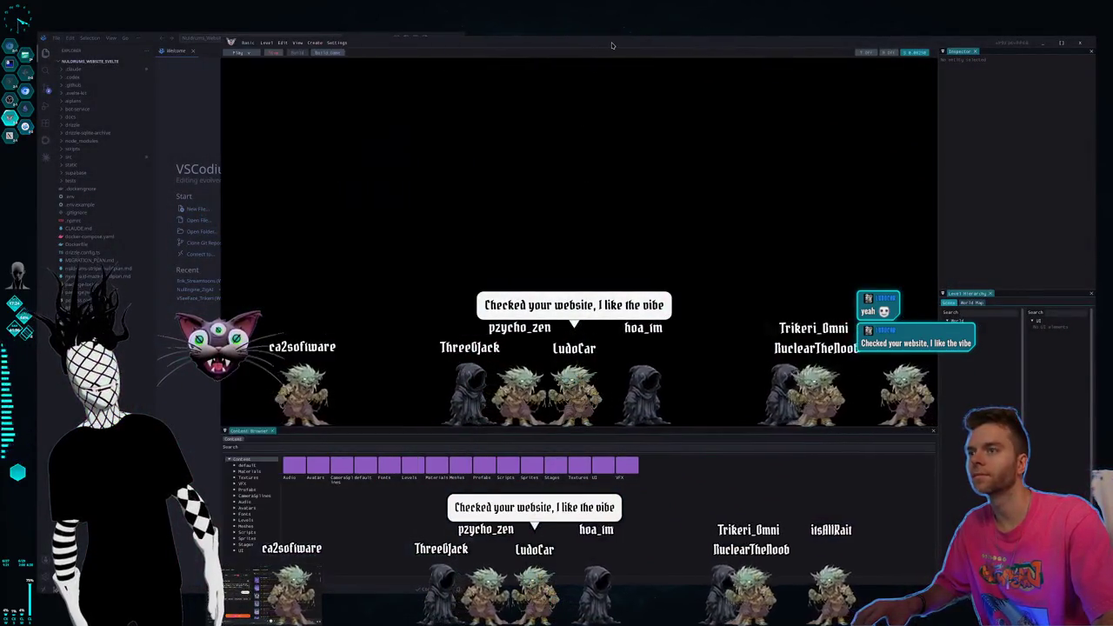
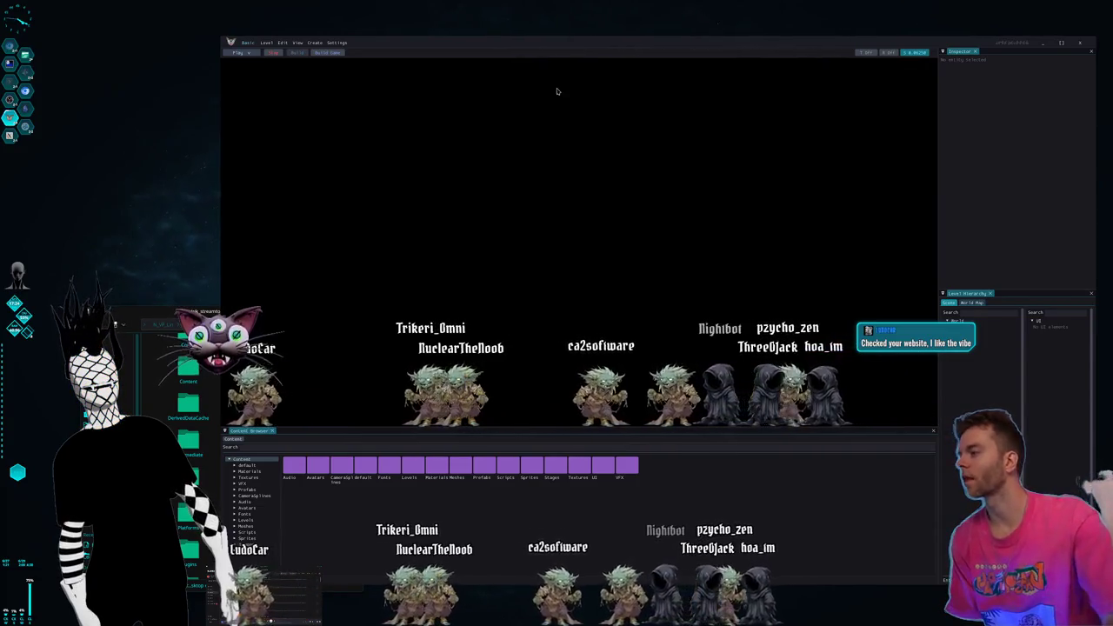
- Raise and reposition the Dolphin project folder and game editor windows, then bring VSCodium forward
click(139, 314)
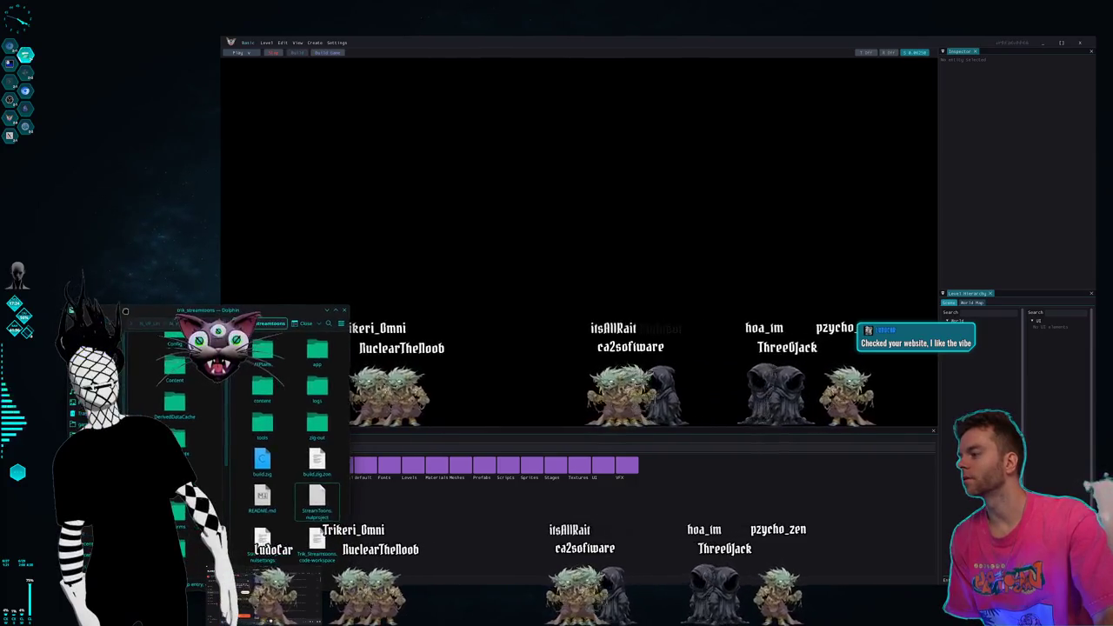
drag(174, 328, 152, 346)
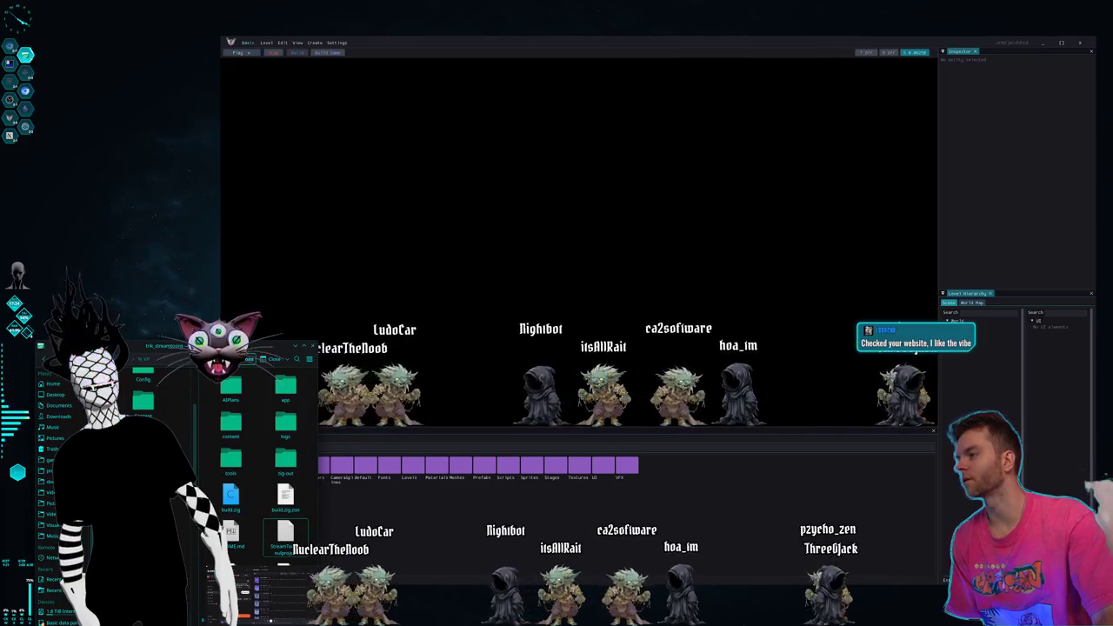
drag(428, 43, 431, 38)
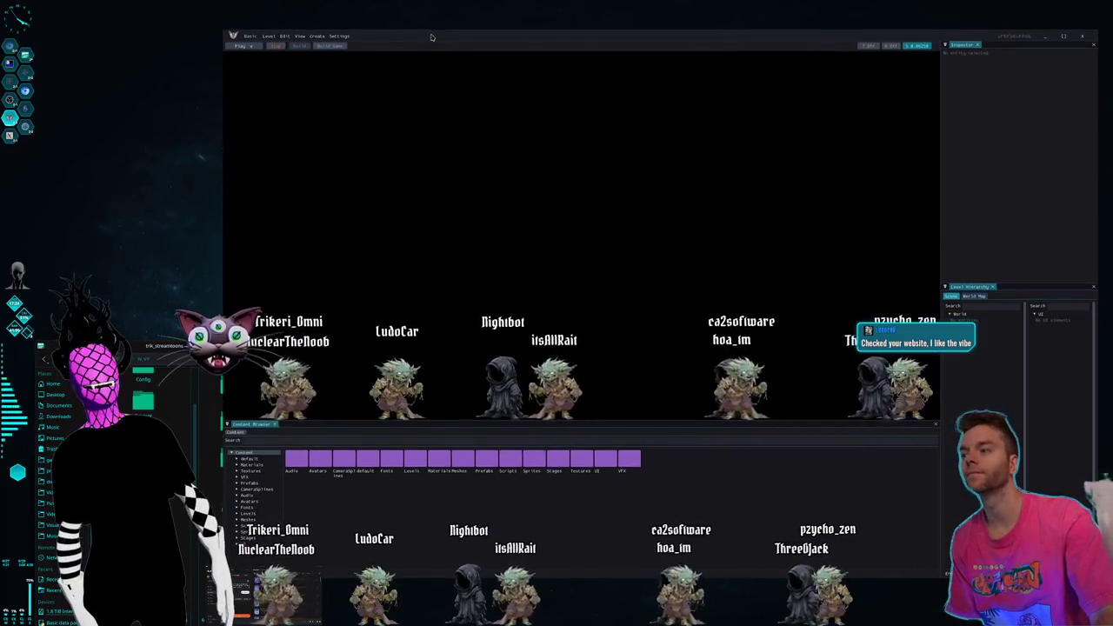
click(151, 340)
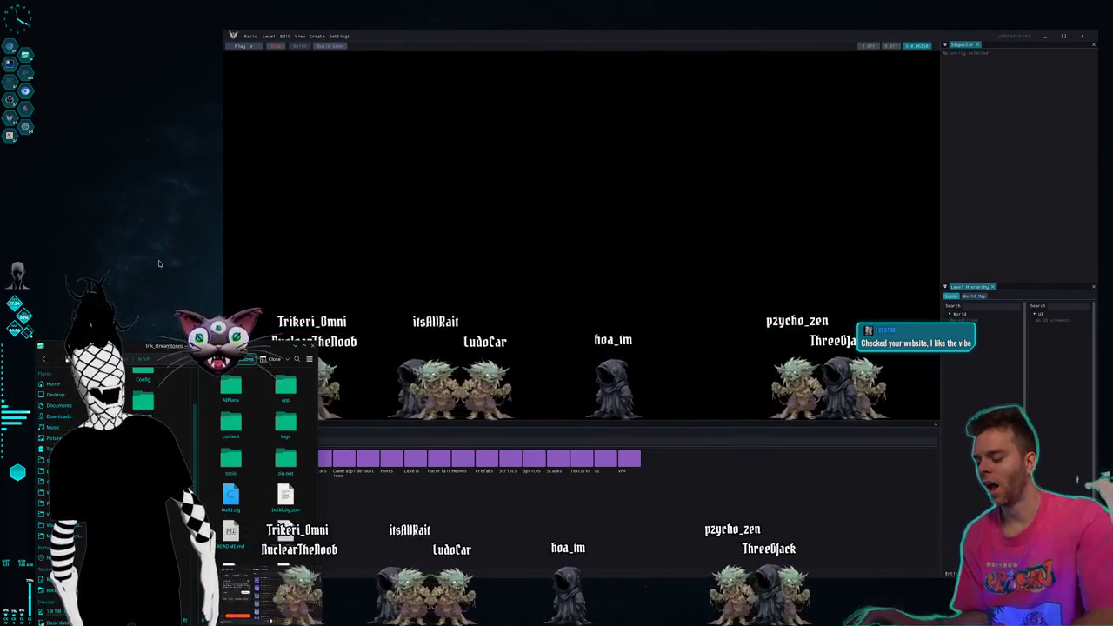
key(alt+Tab)
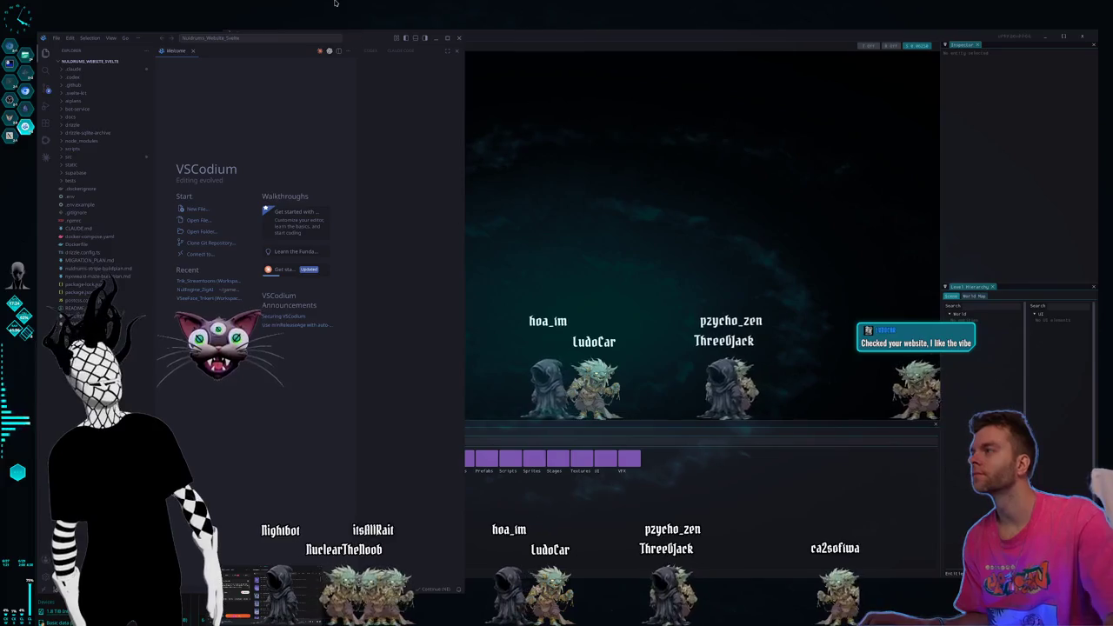
- Show VSCodium's terminal panel, launch the browser via KRunner, and start the 'npm run dev' command
click(112, 38)
click(126, 177)
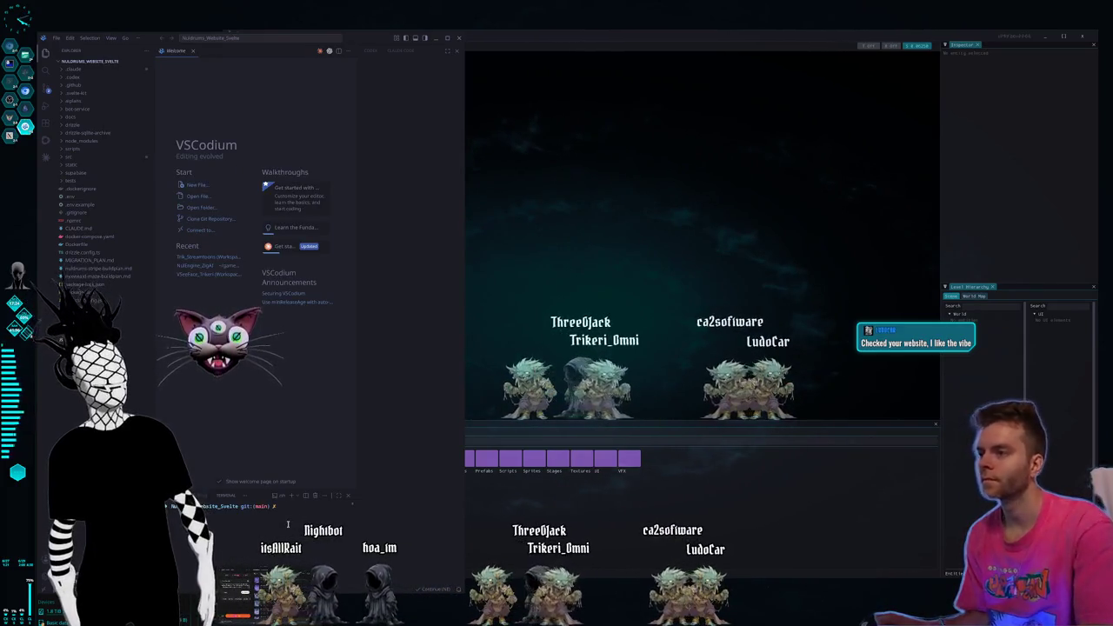
key(alt+space)
text(nubi)
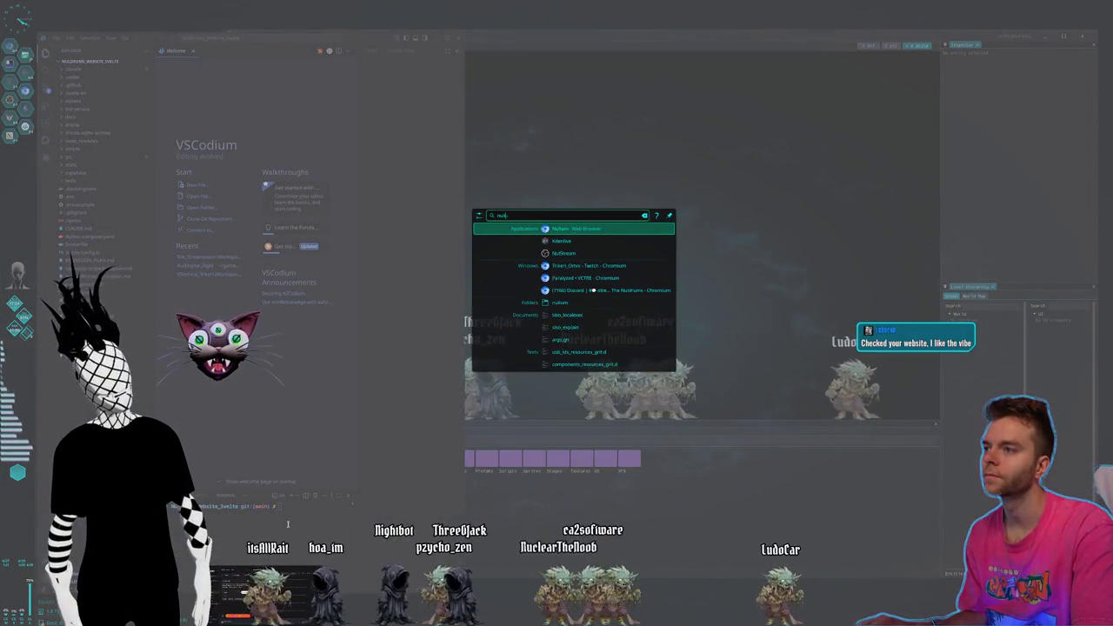
key(Return)
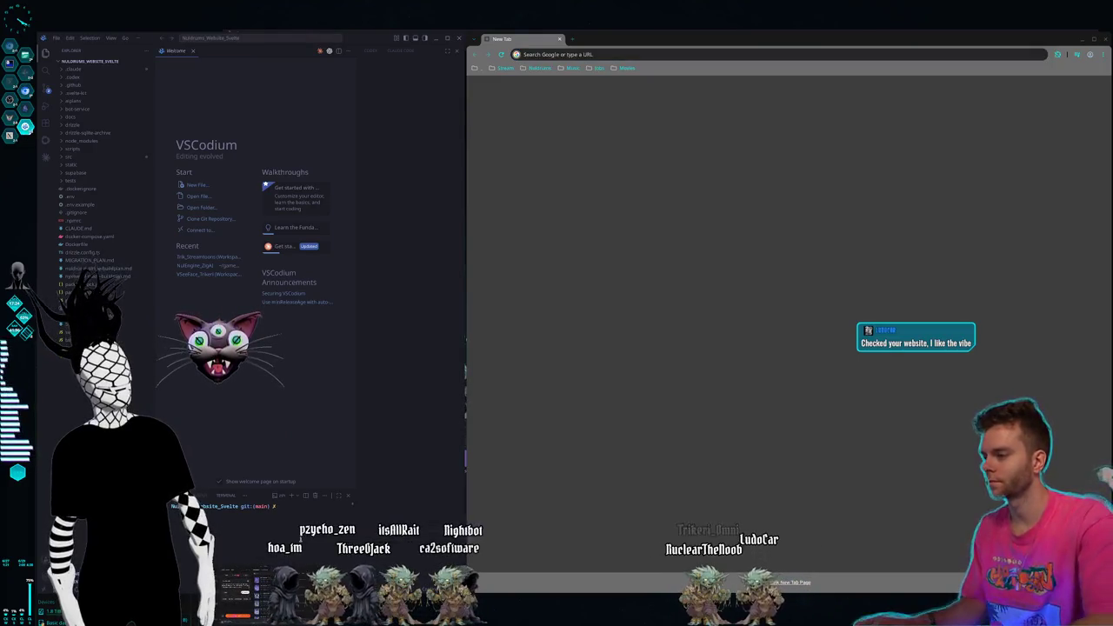
text(npm run dev)
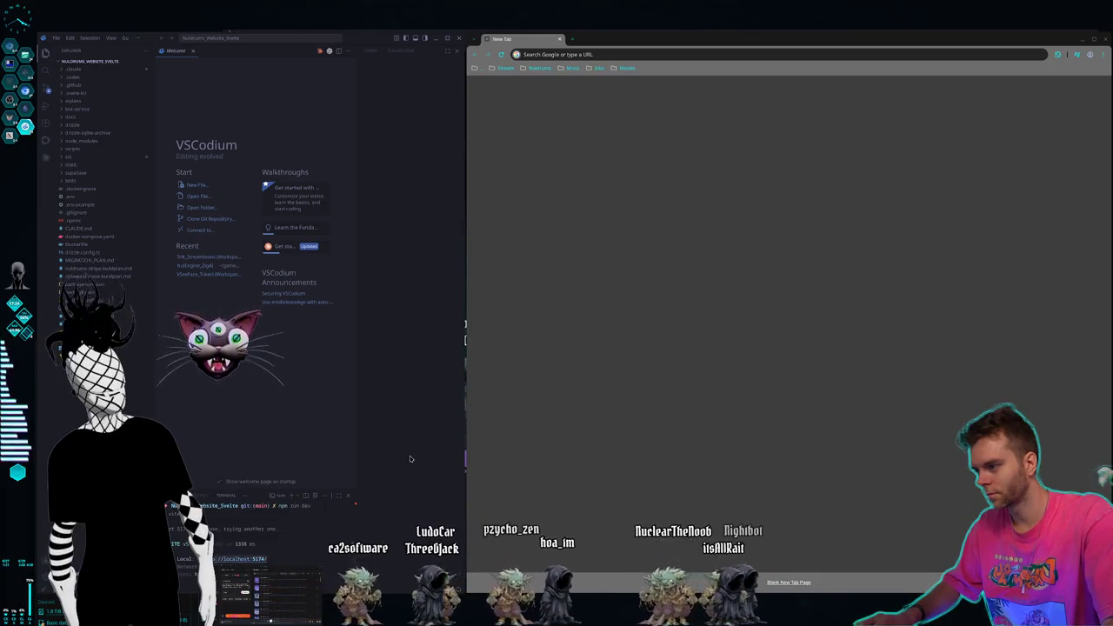
- Load localhost:5174 in Chromium and go to the StreamToons customize page
right_click(605, 55)
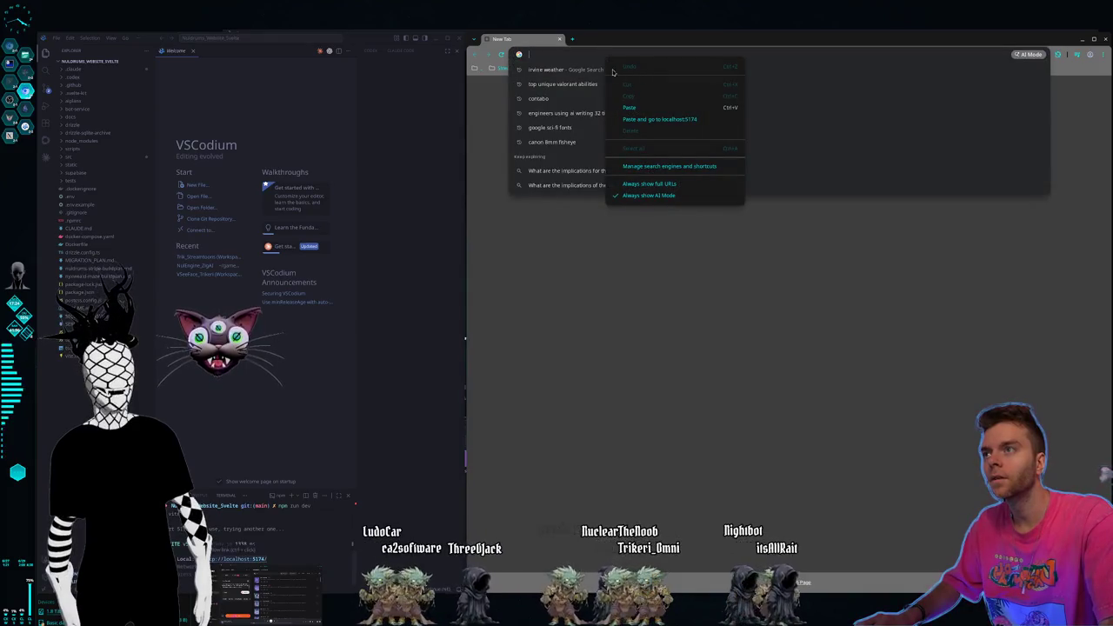
click(637, 109)
key(Return)
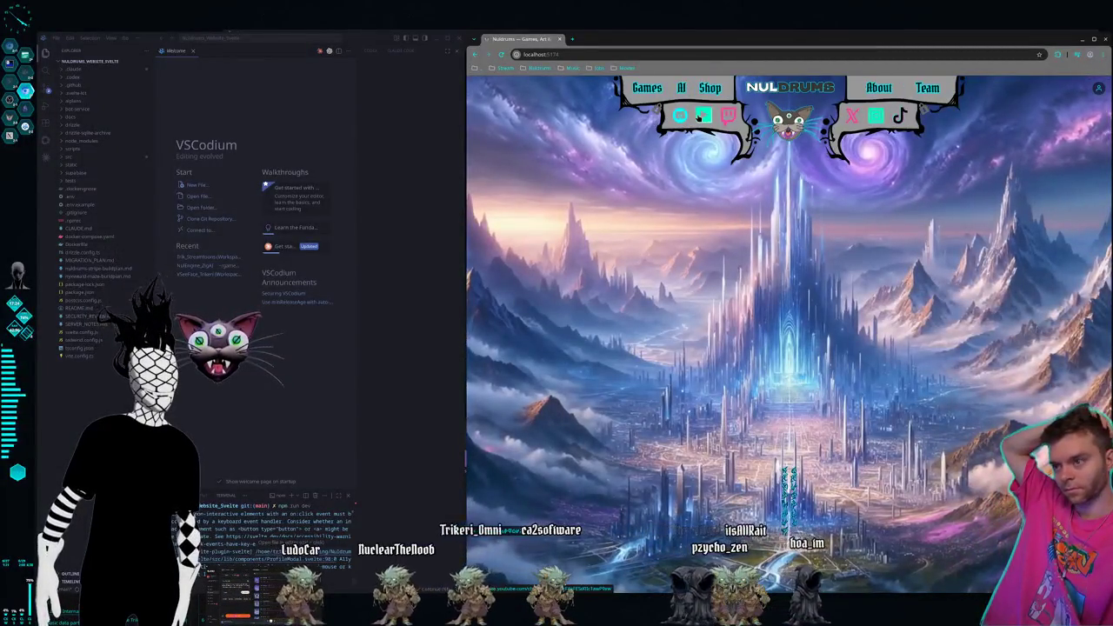
click(606, 54)
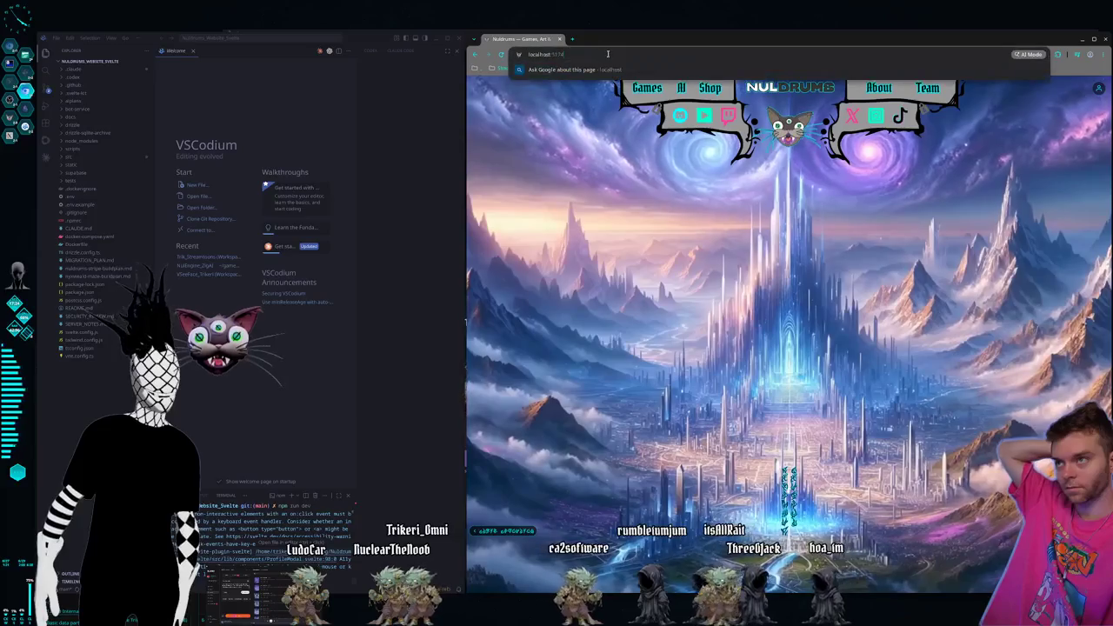
text(streamtoons/customi)
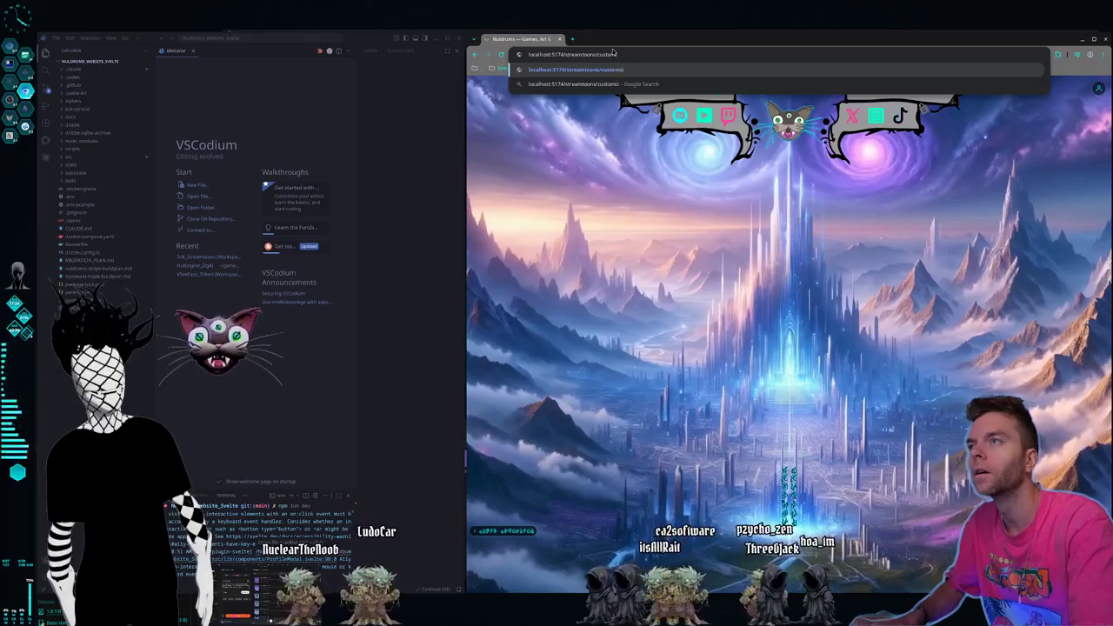
key(Return)
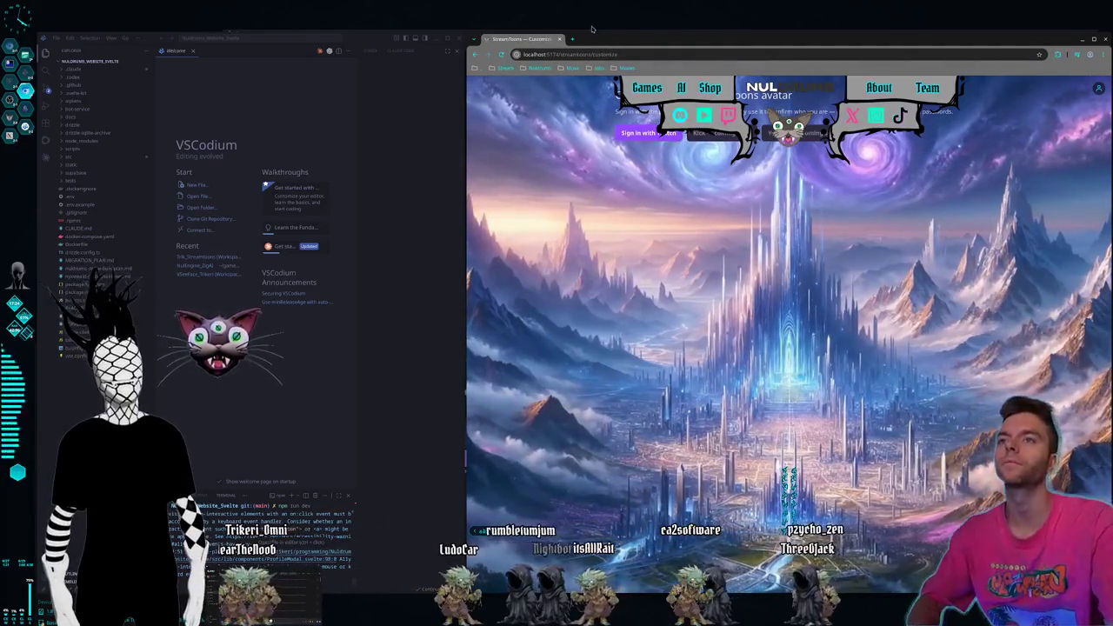
- Copy a region screenshot of the page header into the website Claude session's prompt
key(Print)
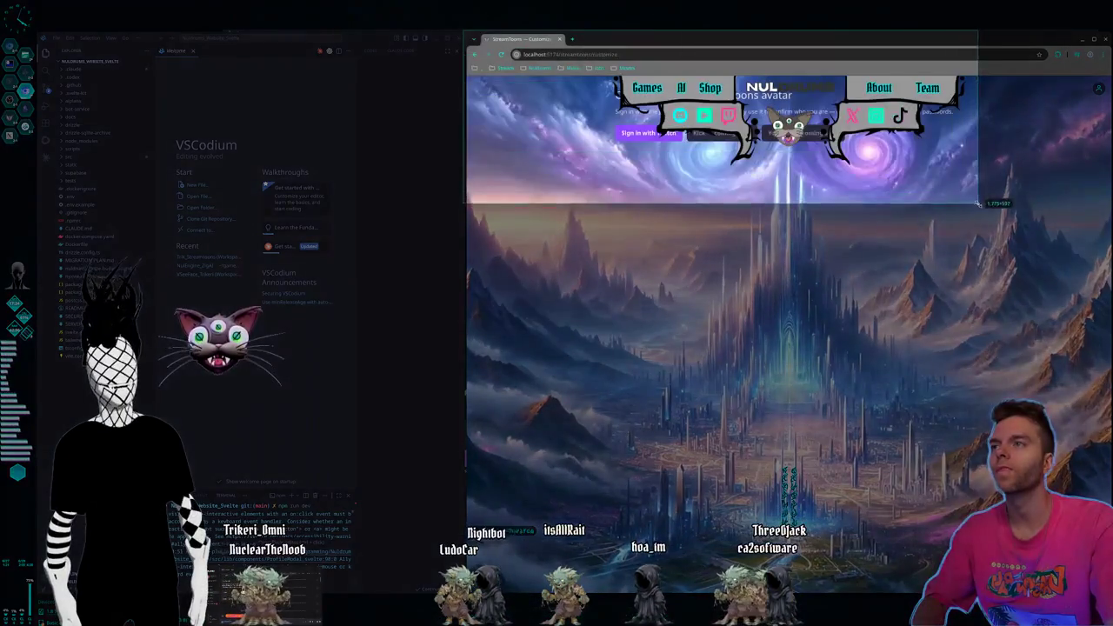
drag(462, 33, 1059, 242)
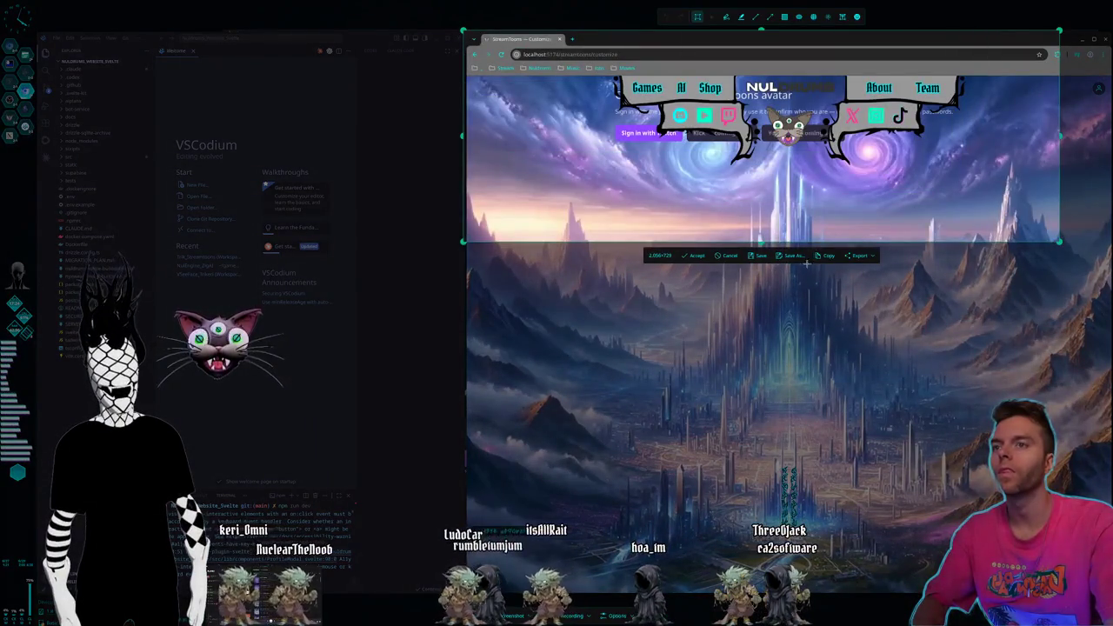
click(826, 255)
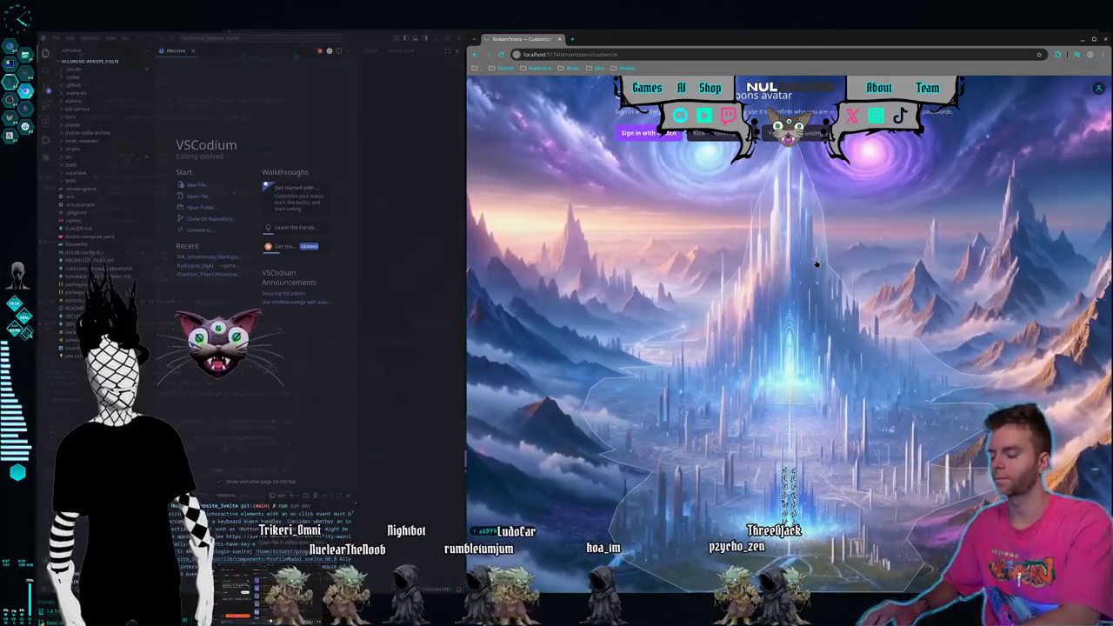
key(ctrl+F2)
click(481, 251)
key(ctrl+v)
- Type the request to float it down more, centre it, and put it in a background panel like About
text(i nee)
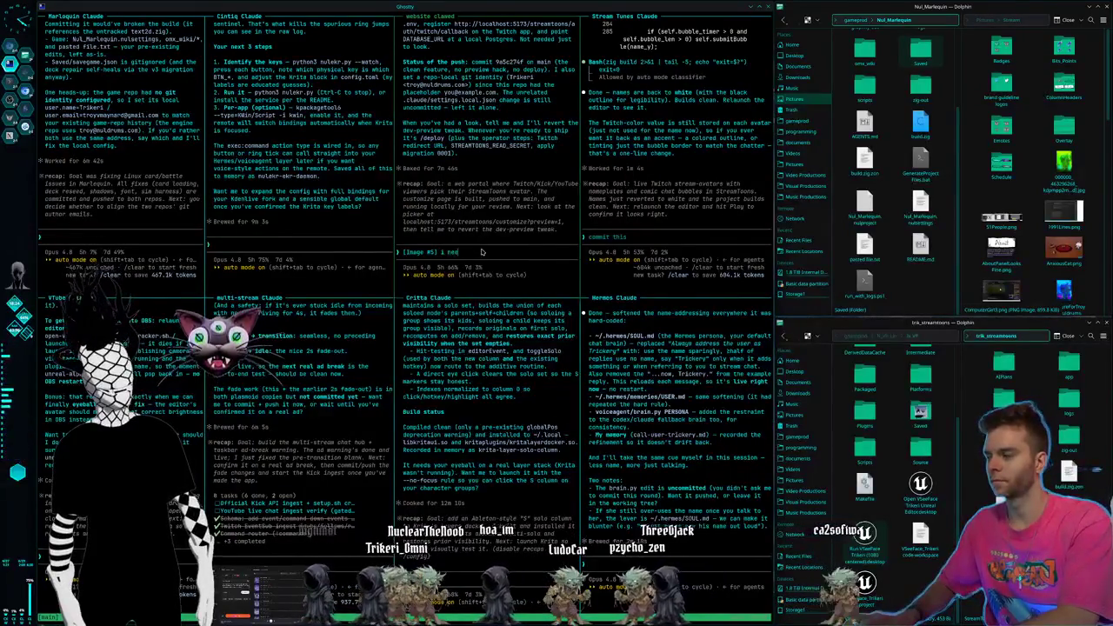
text(d it float)
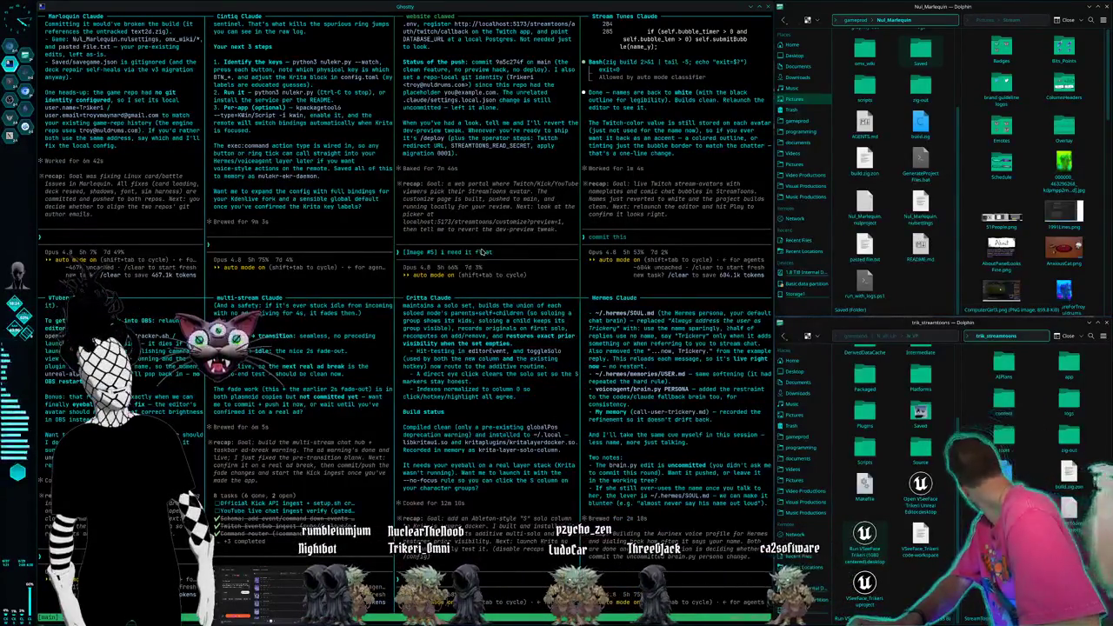
text(ed down a li)
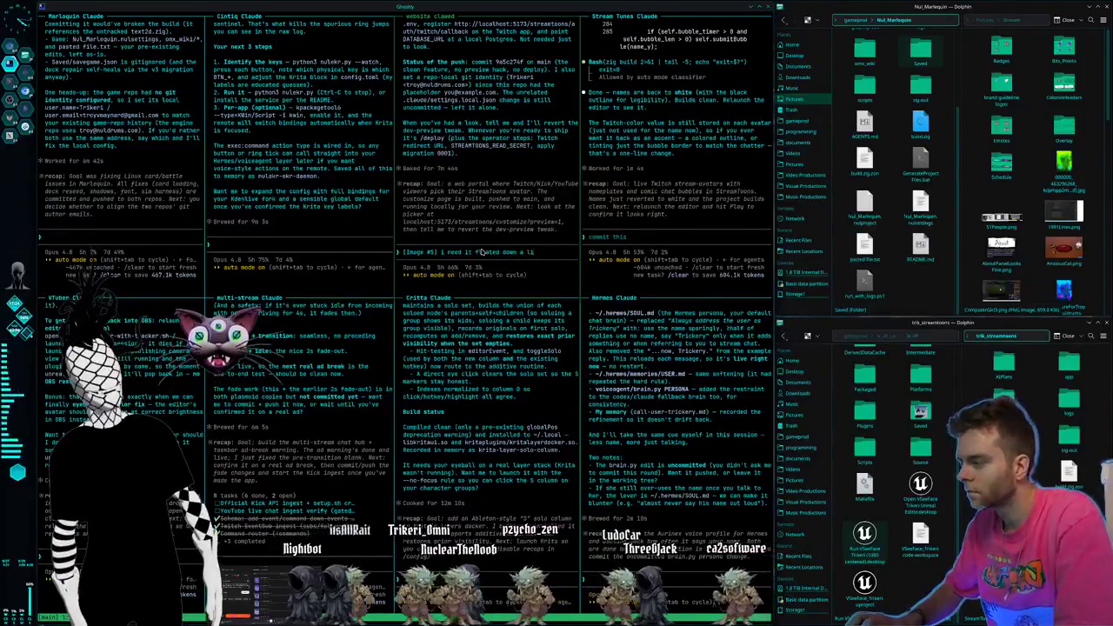
text(ttle bit more)
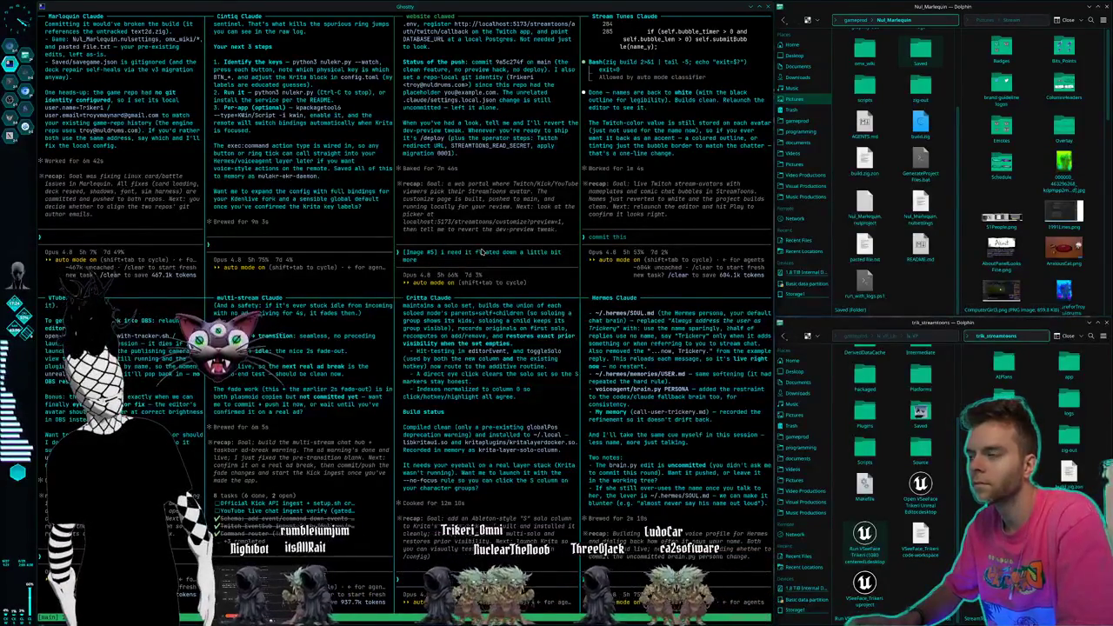
key(BackSpace)
key(BackSpace)
key(BackSpace)
key(BackSpace)
key(BackSpace)
key(BackSpace)
text(nd co)
text(nter)
text( can't se)
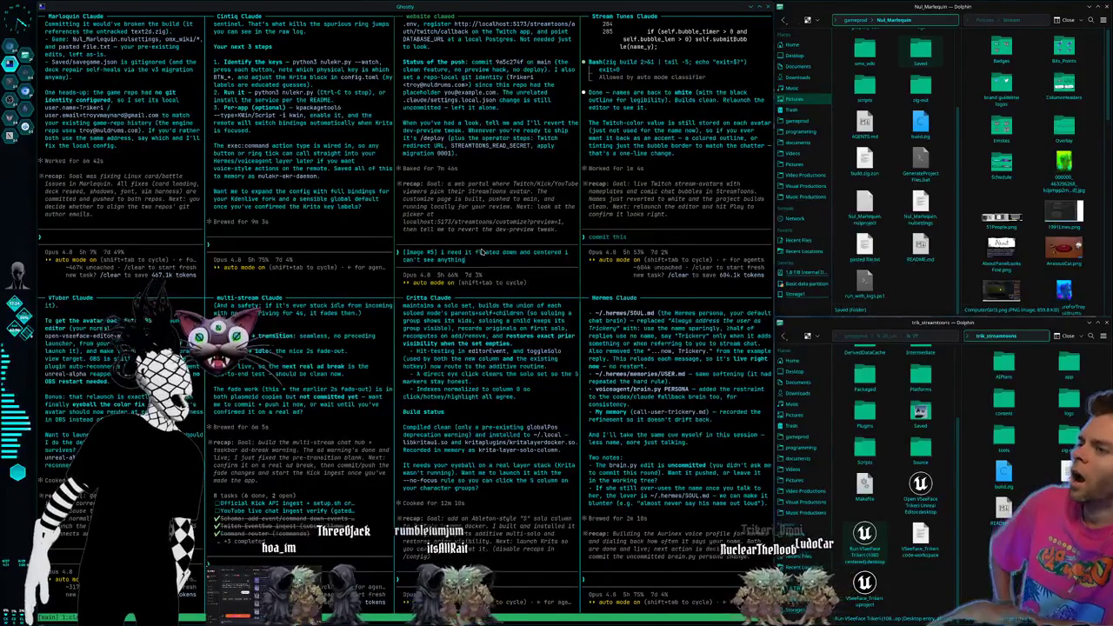
text(, put)
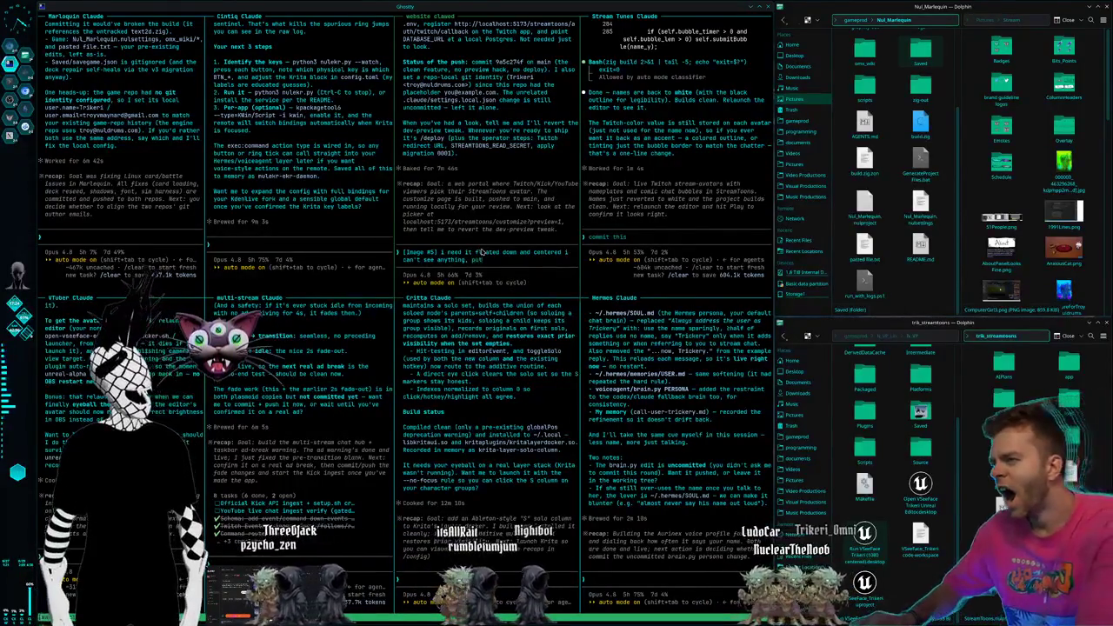
text( it in a)
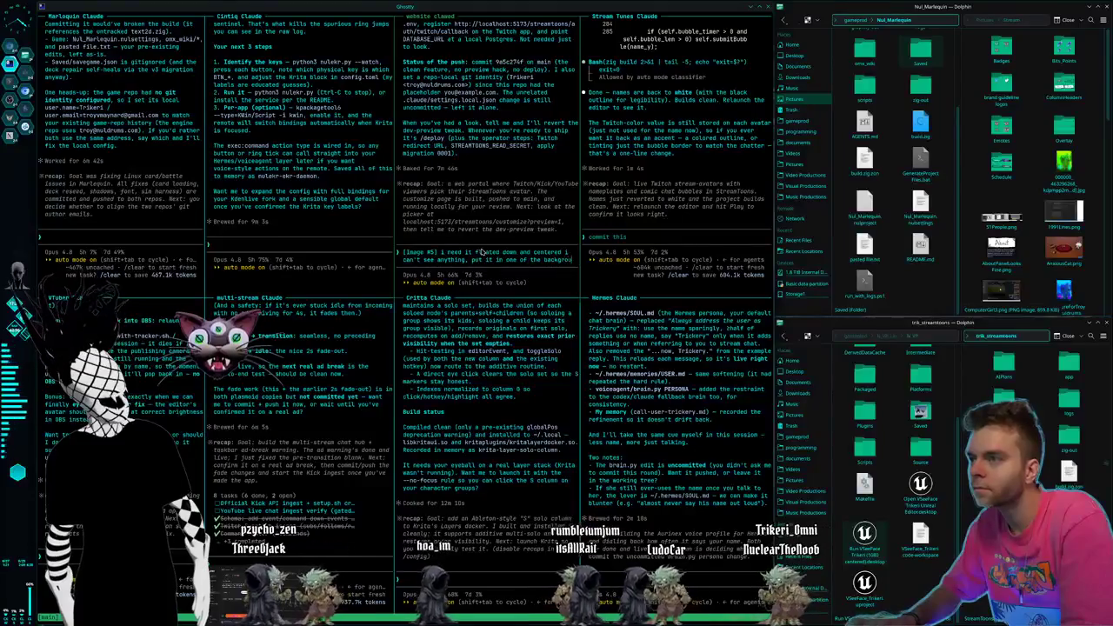
text(ny of the background panel windows like ab)
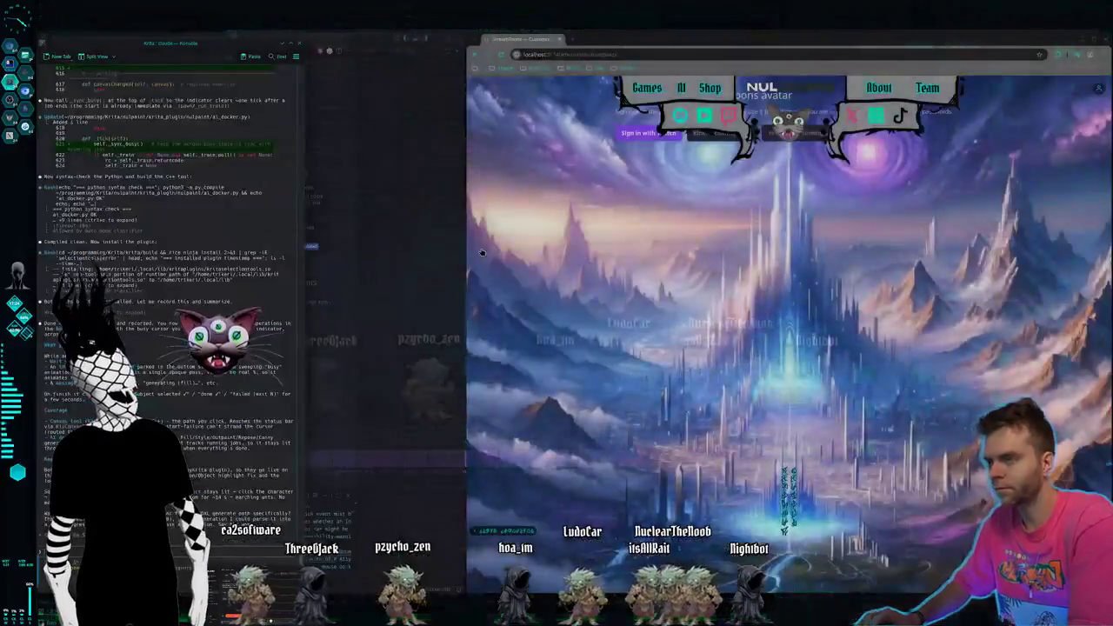
- Switch to the browser and open the local site's Games page from the navigation bar
key(ctrl+F2)
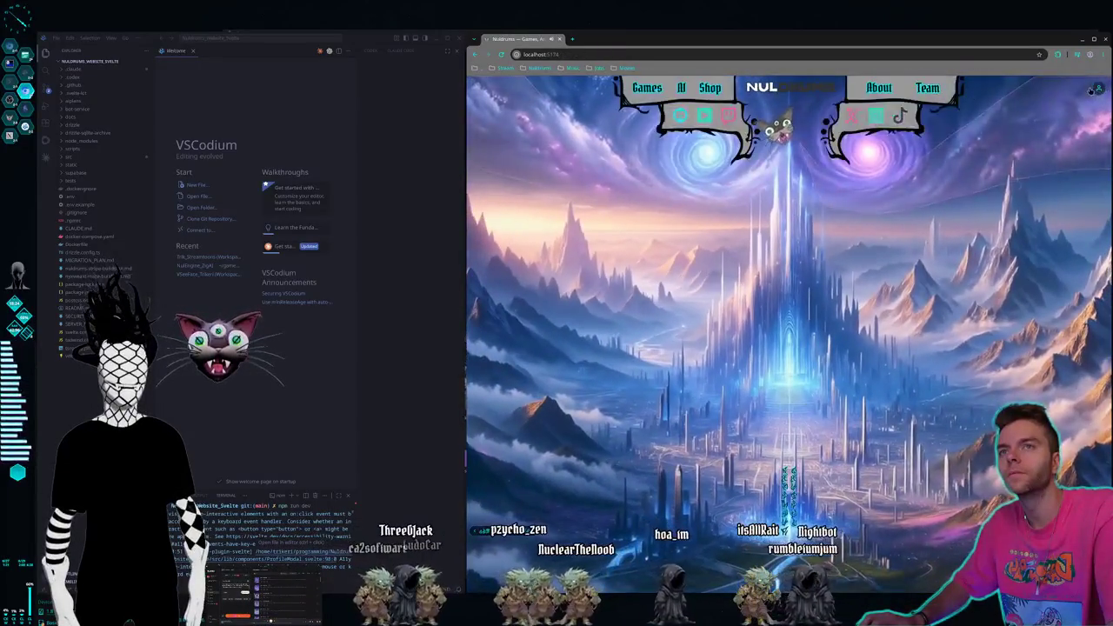
click(1097, 90)
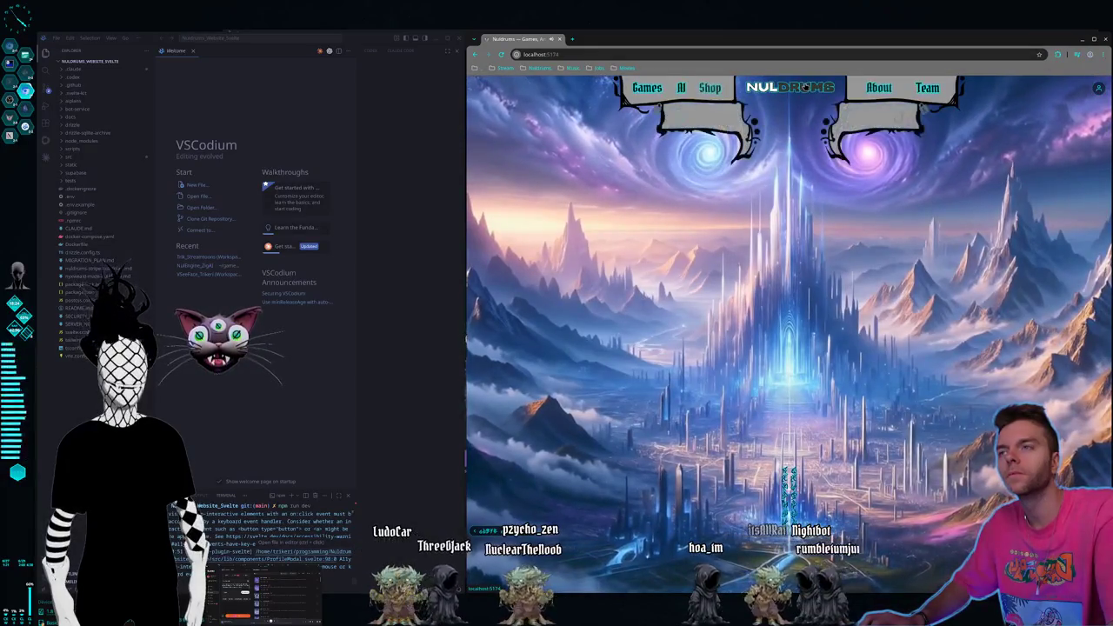
click(646, 88)
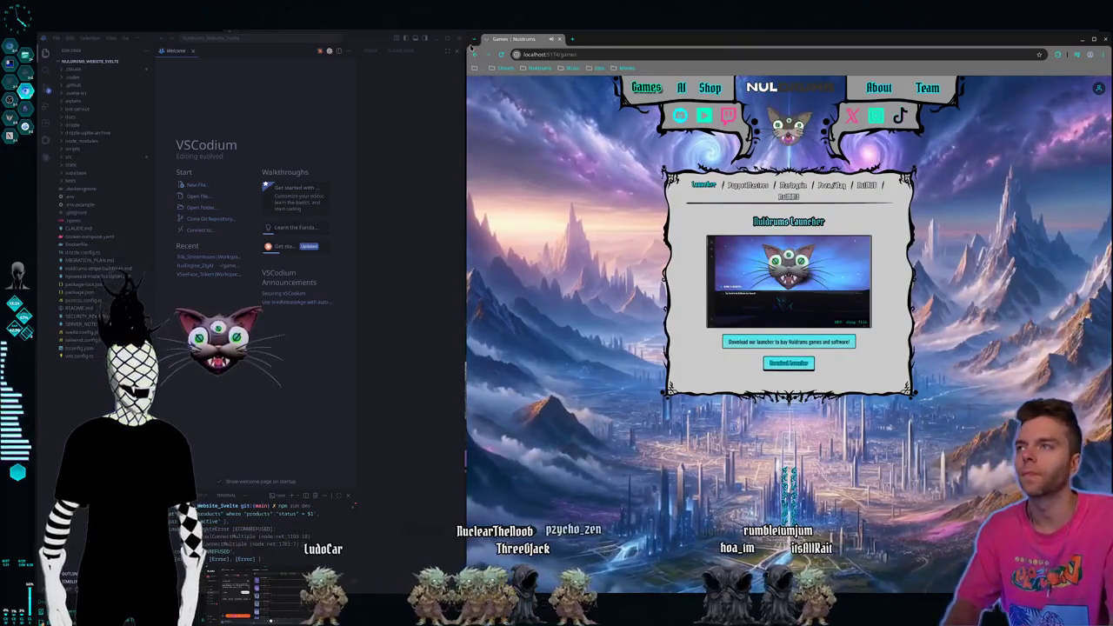
- Copy a Spectacle region screenshot of the Nuldrums Games page to the clipboard
key(alt+F8)
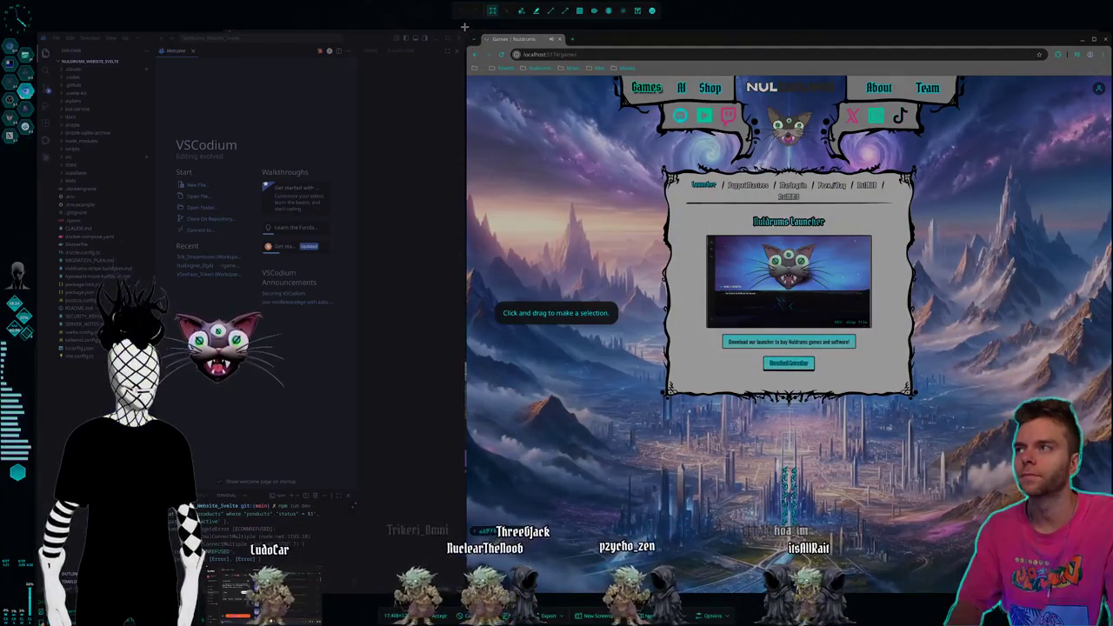
drag(1104, 480, 1105, 480)
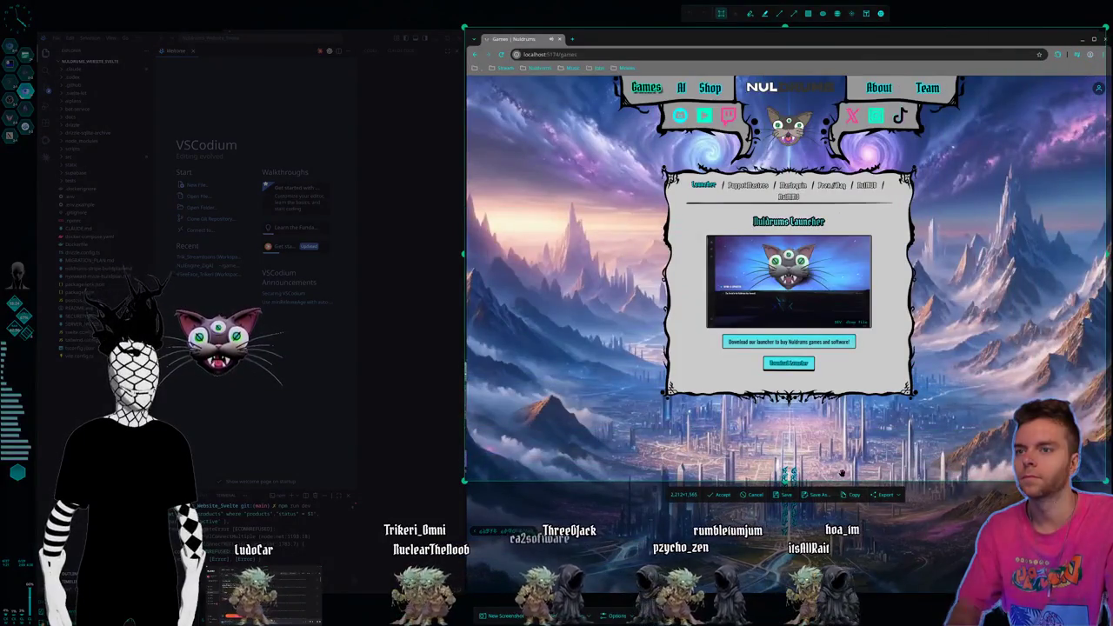
click(854, 495)
key(ctrl+F2)
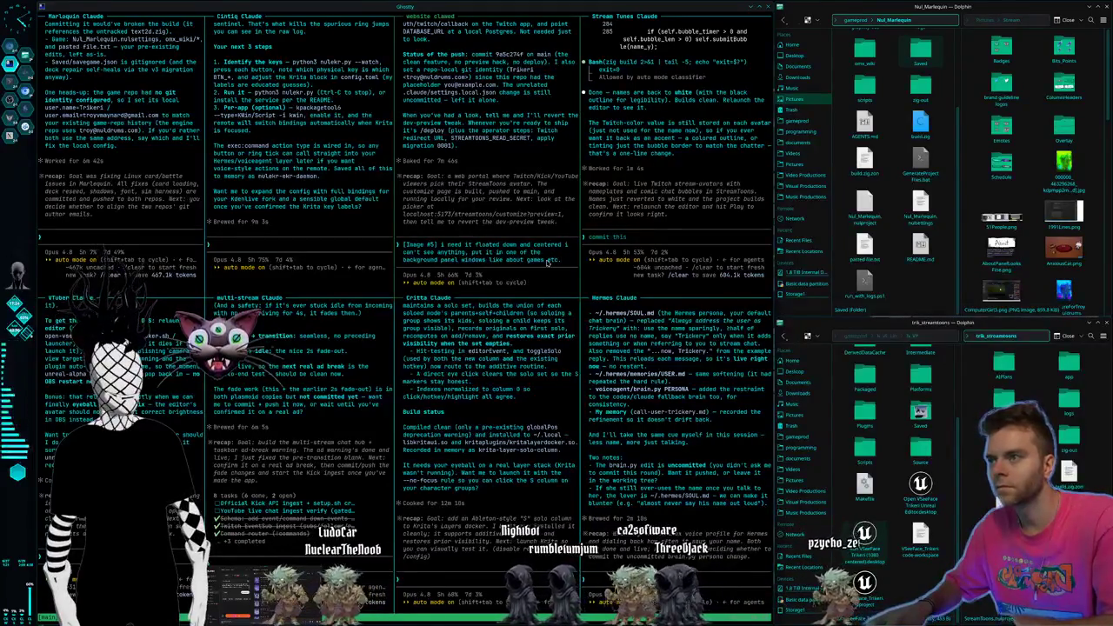
- Attach the Games page screenshot and submit the float-down, centred background panel request
key(ctrl+v)
key(Return)
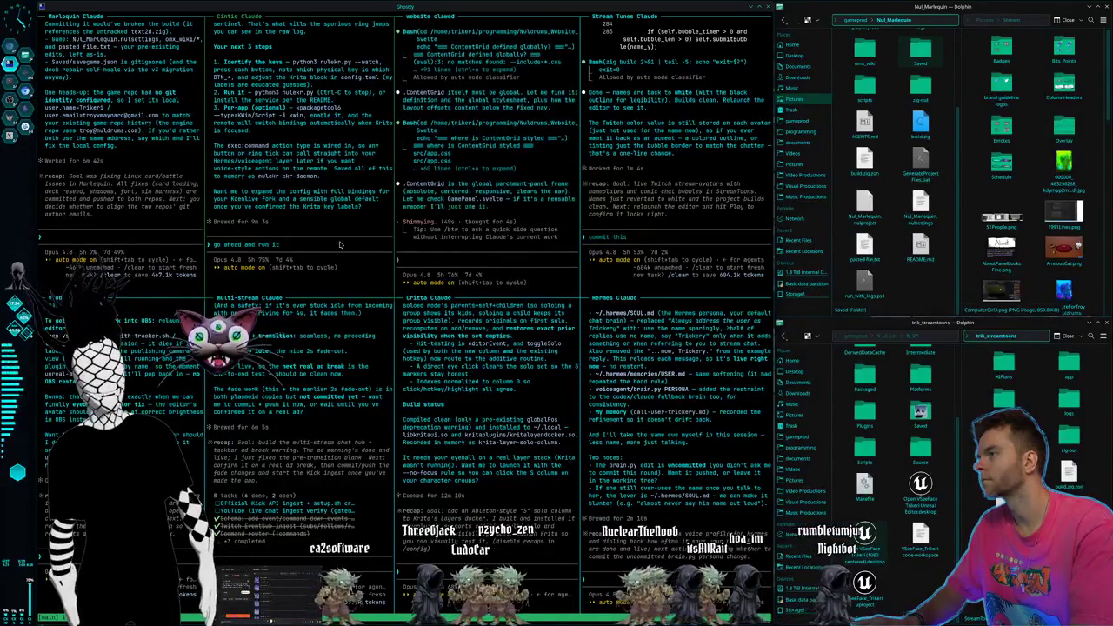
- Reply to the Cintiq session to go ahead, since only Krita matters tonight
text(, yeah kdenlive and inksca)
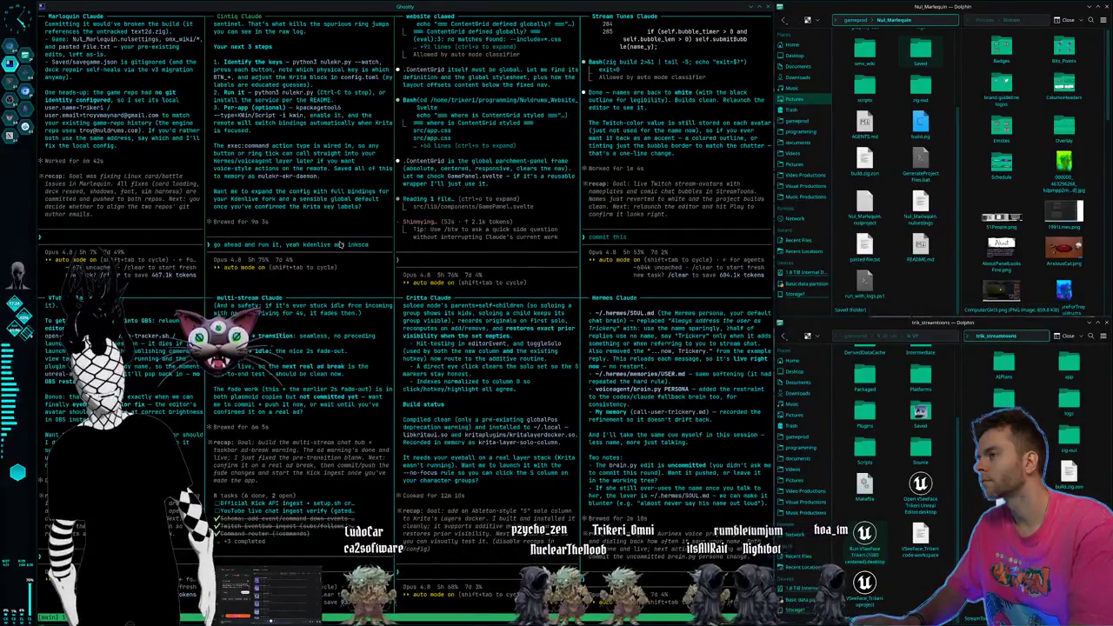
text( will need functionality)
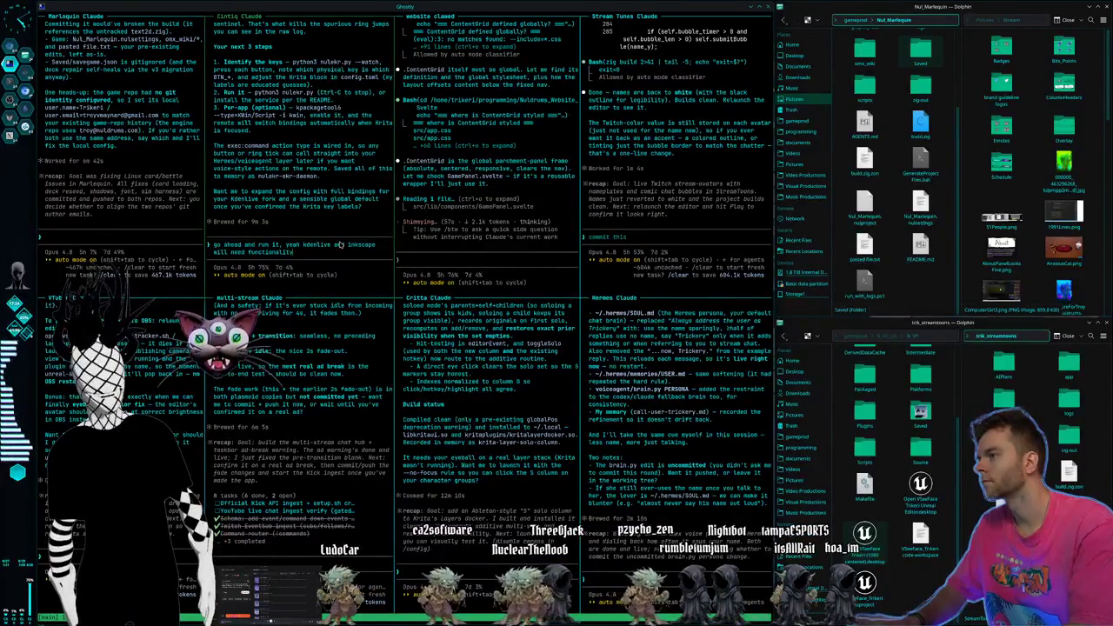
text( but)
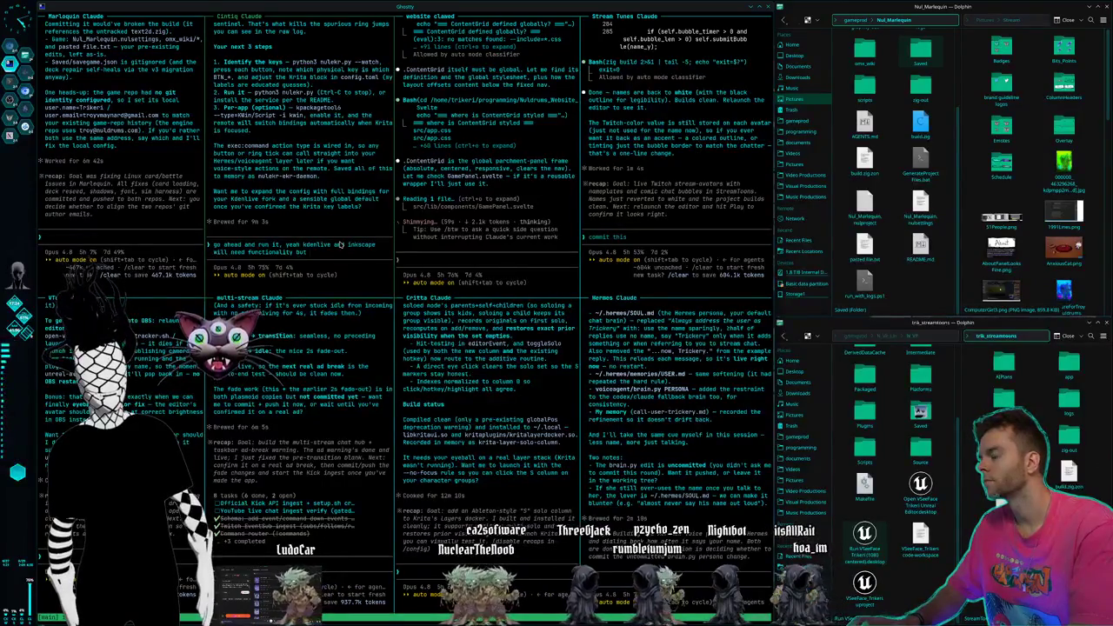
text( tonight we just need)
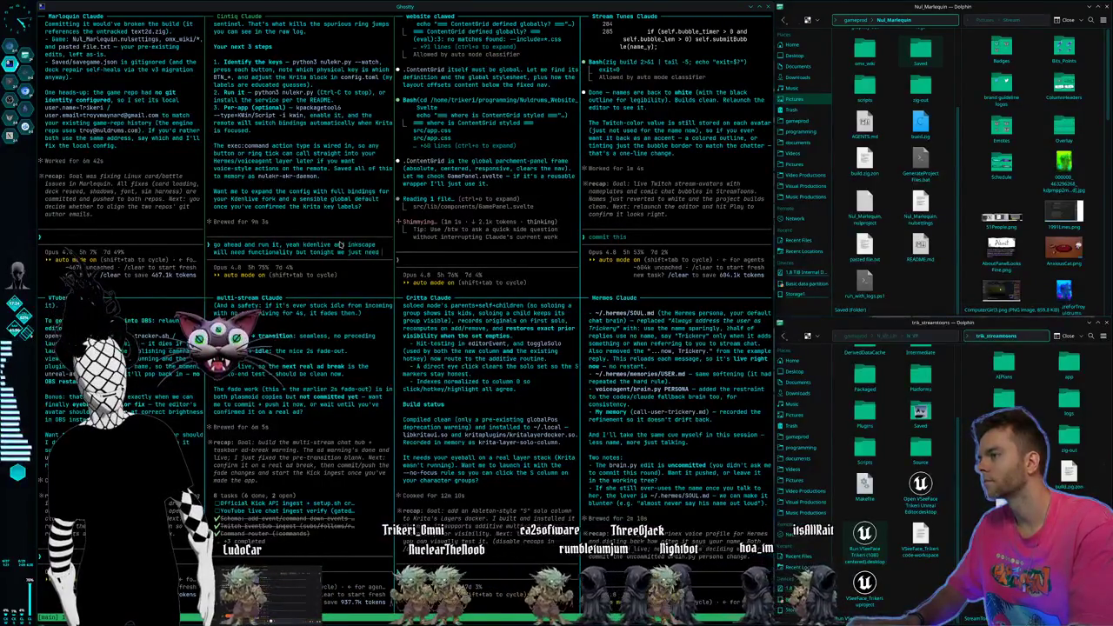
text(krita)
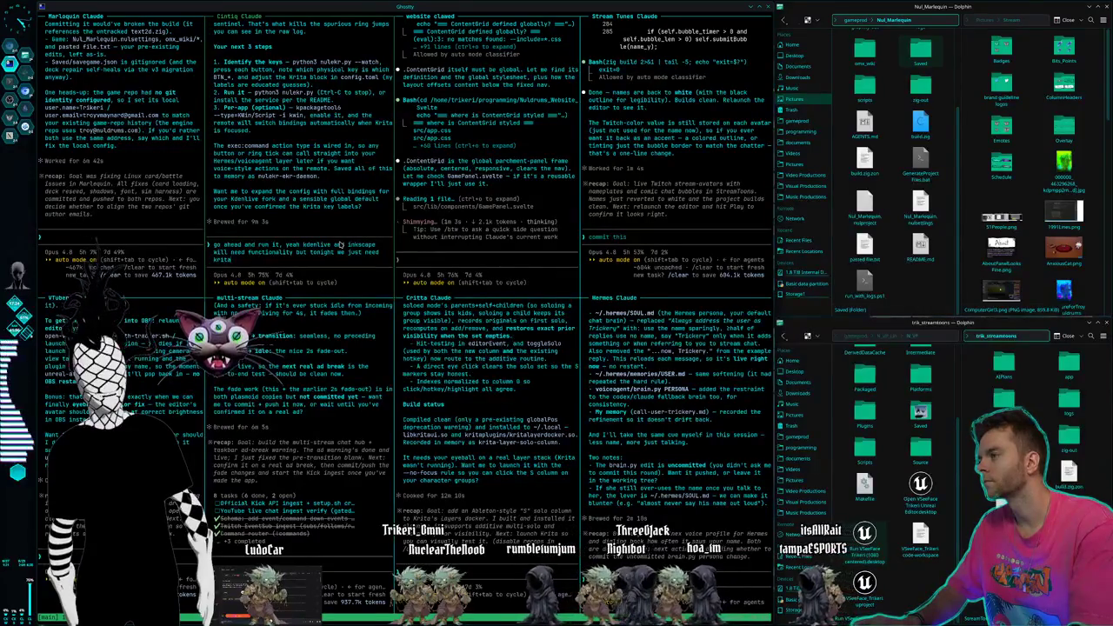
key(Return)
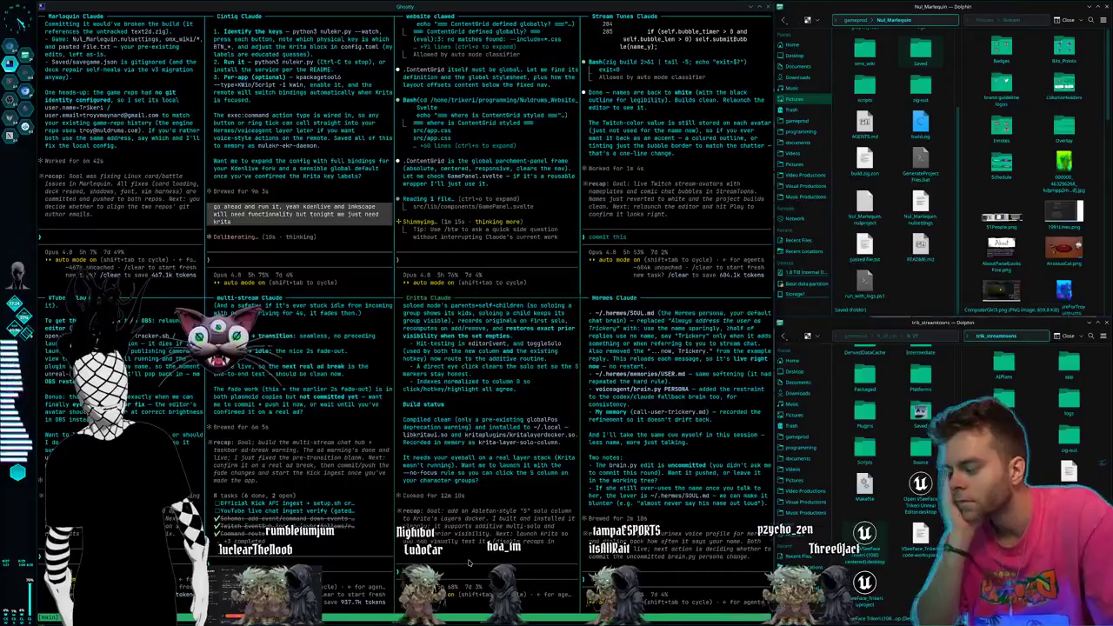
key(super+2)
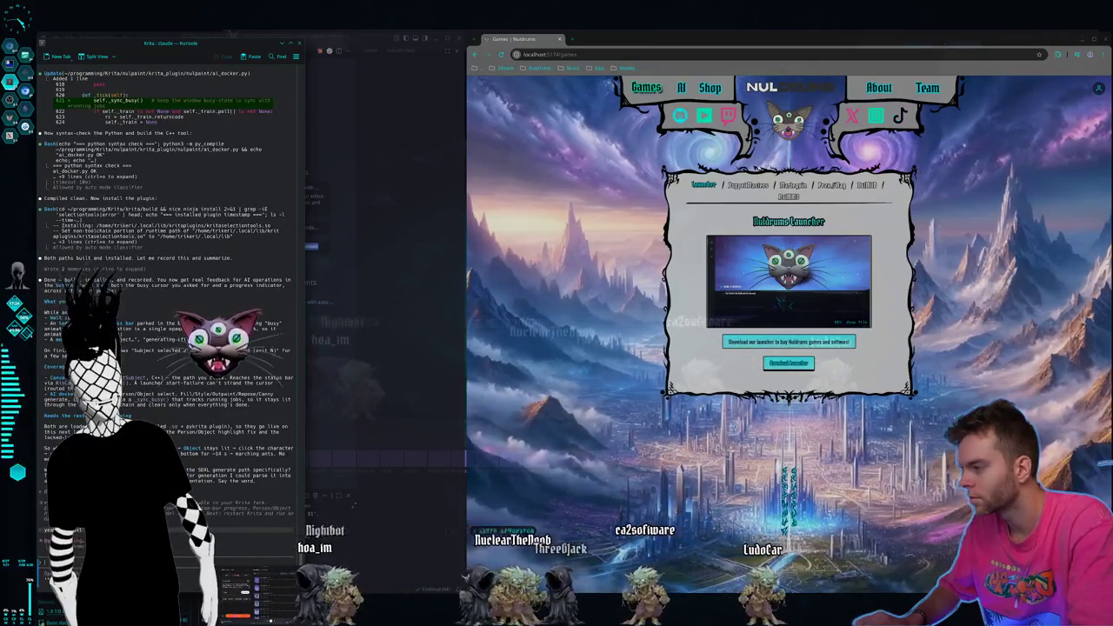
- Launch Krita from KRunner by searching 'krita'
key(alt+space)
text(krita)
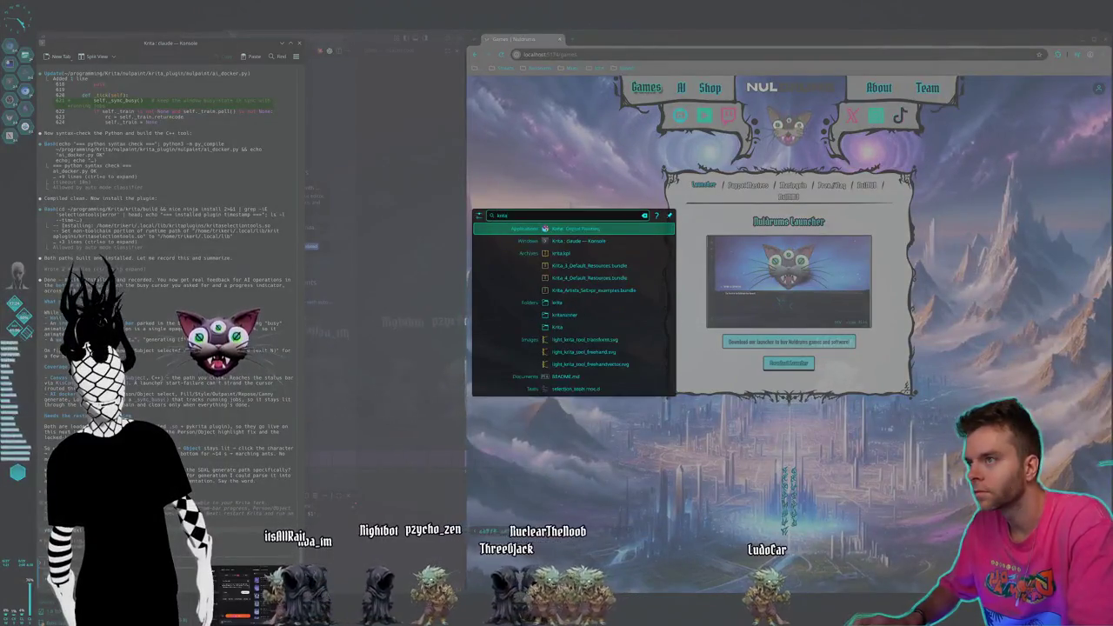
key(Return)
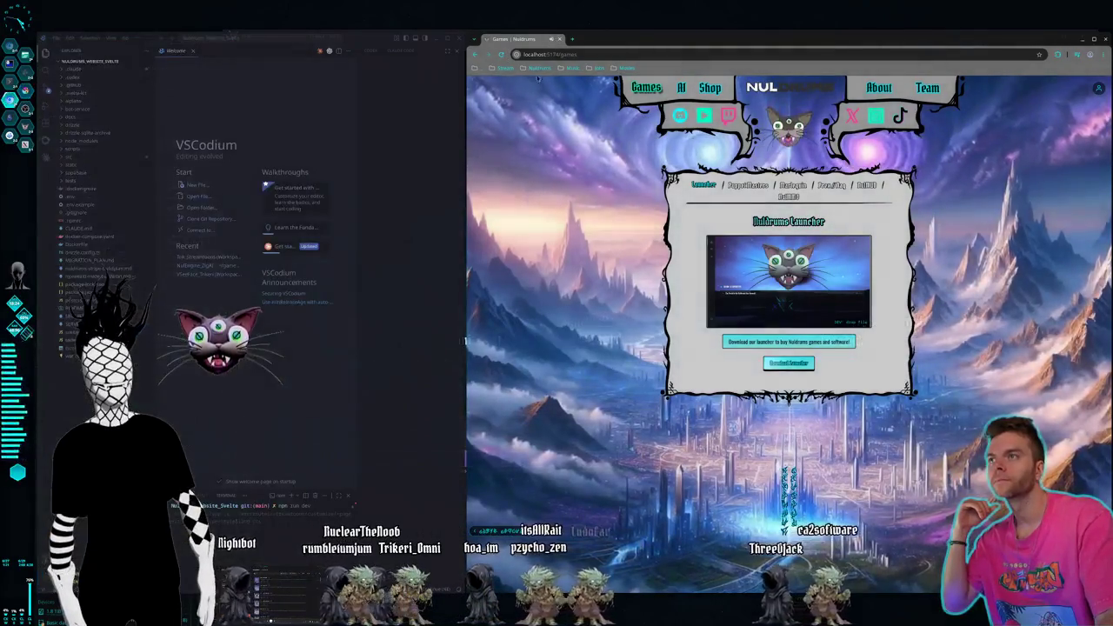
- Review the extensions allowed on localhost:5174 in Chrome's Extensions popup, then return to the terminals
click(571, 65)
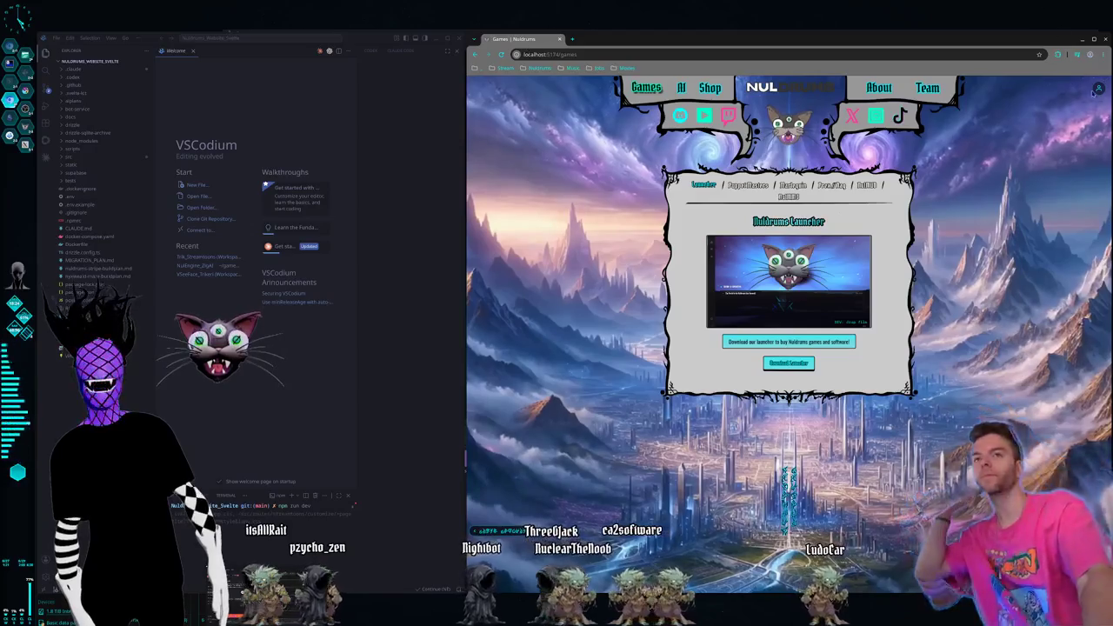
click(1057, 54)
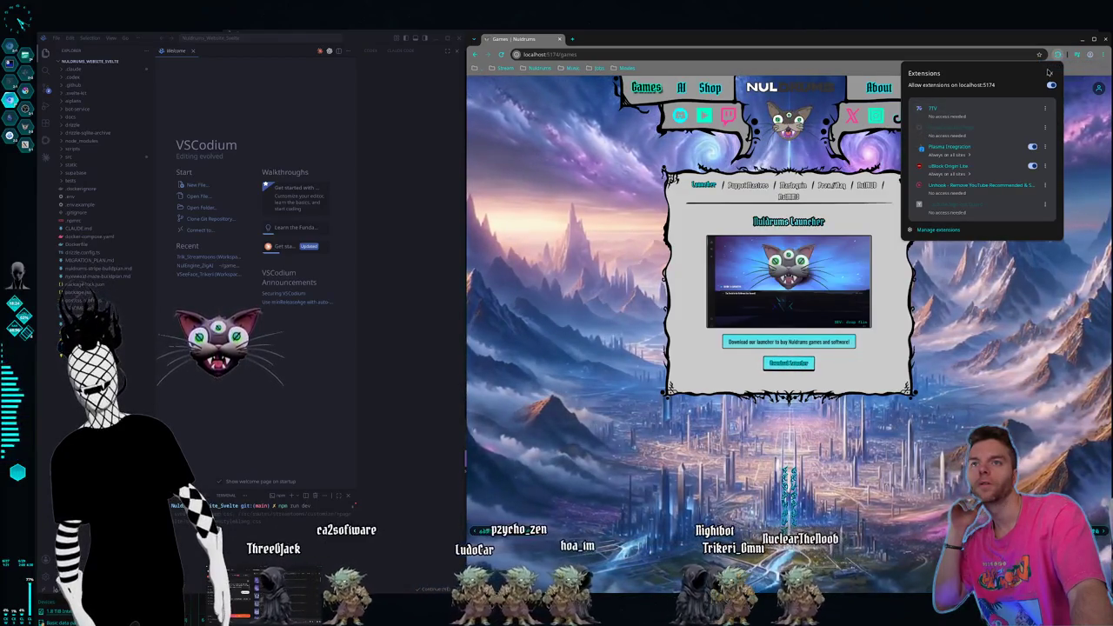
click(1049, 73)
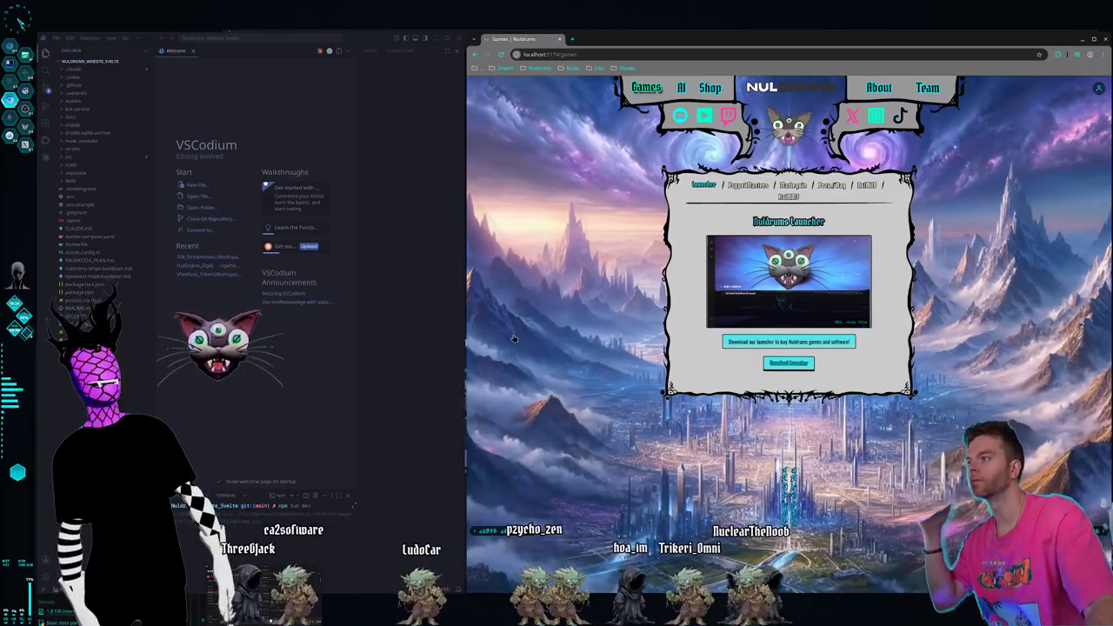
key(super+2)
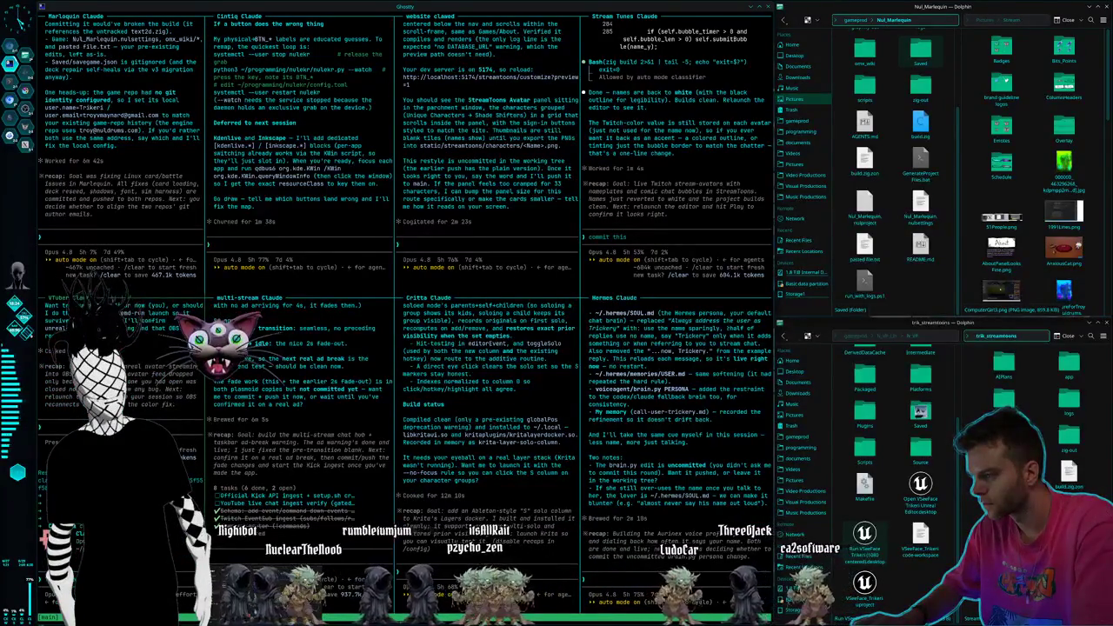
- Capture the browser's tab and address region with Spectacle, copy it, and return to the terminals
key(ctrl+F2)
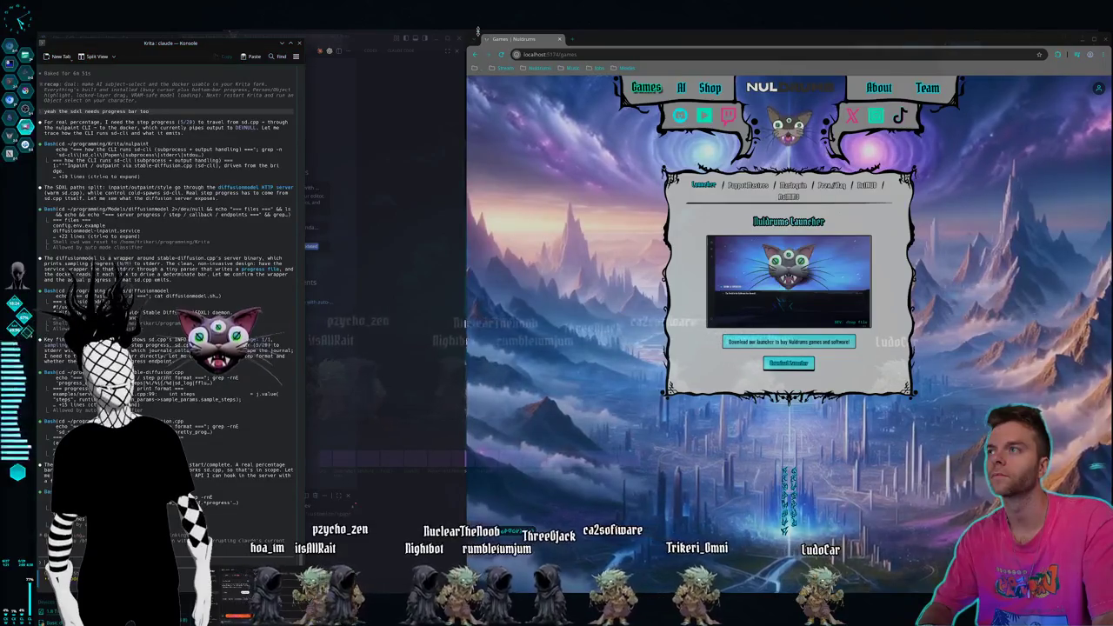
key(super+shift+Print)
drag(469, 31, 574, 100)
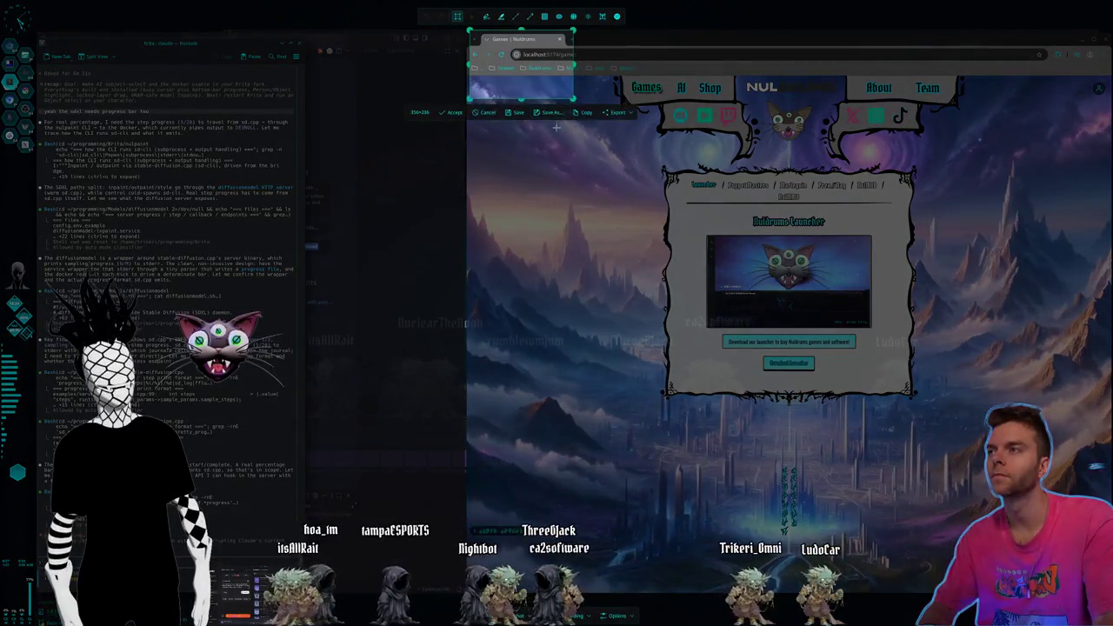
click(580, 114)
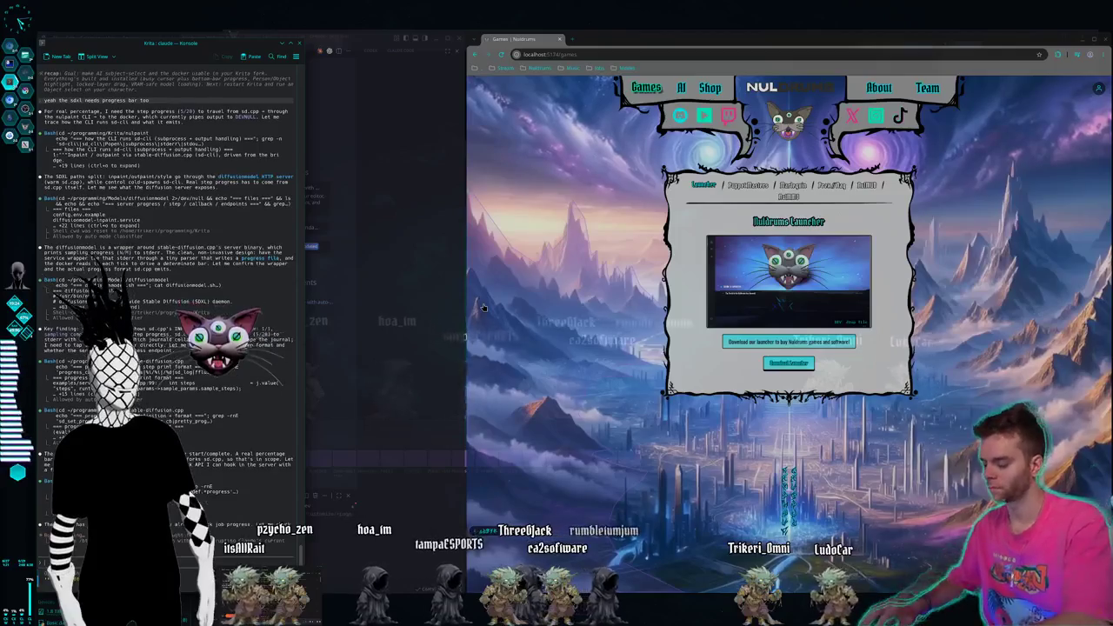
key(super+2)
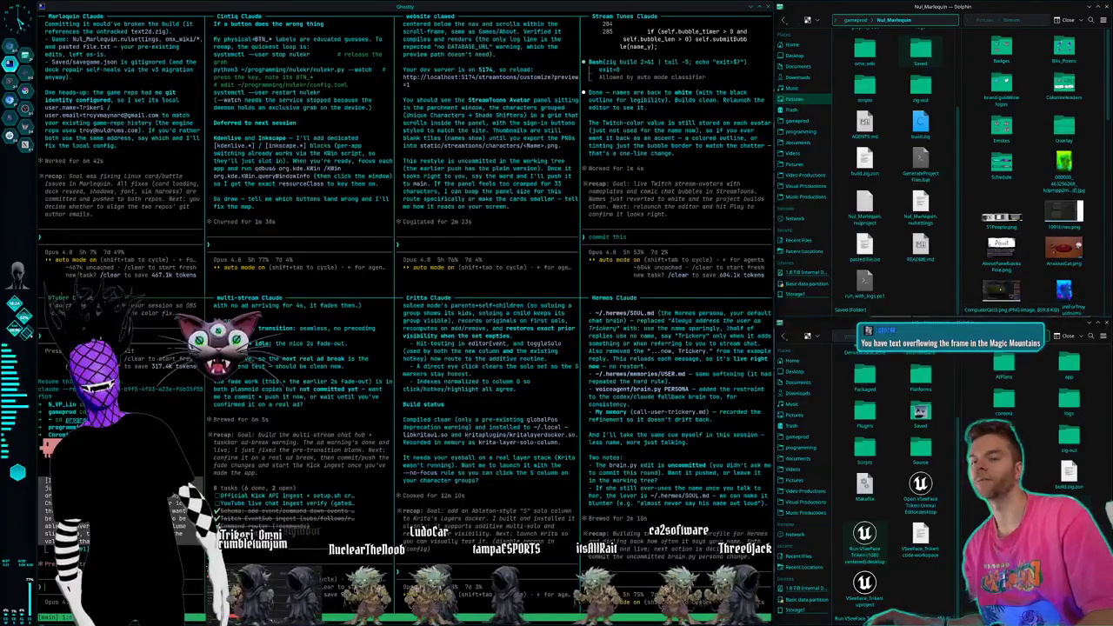
- Bring the browser on localhost:5174/games to the front and maximize it to fill the screen
key(ctrl+F2)
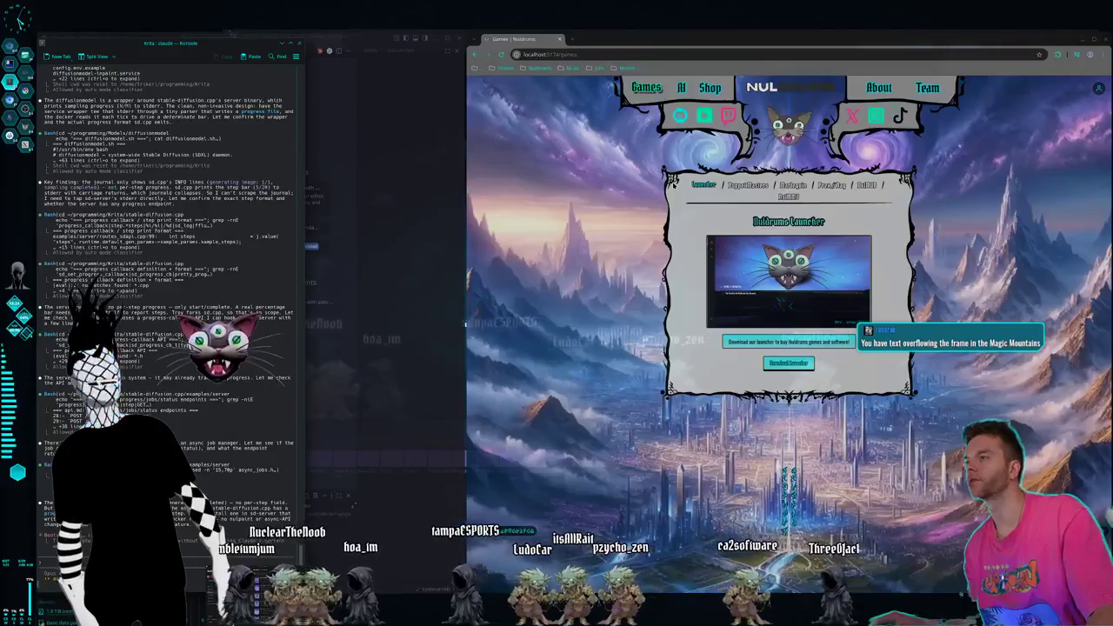
click(673, 39)
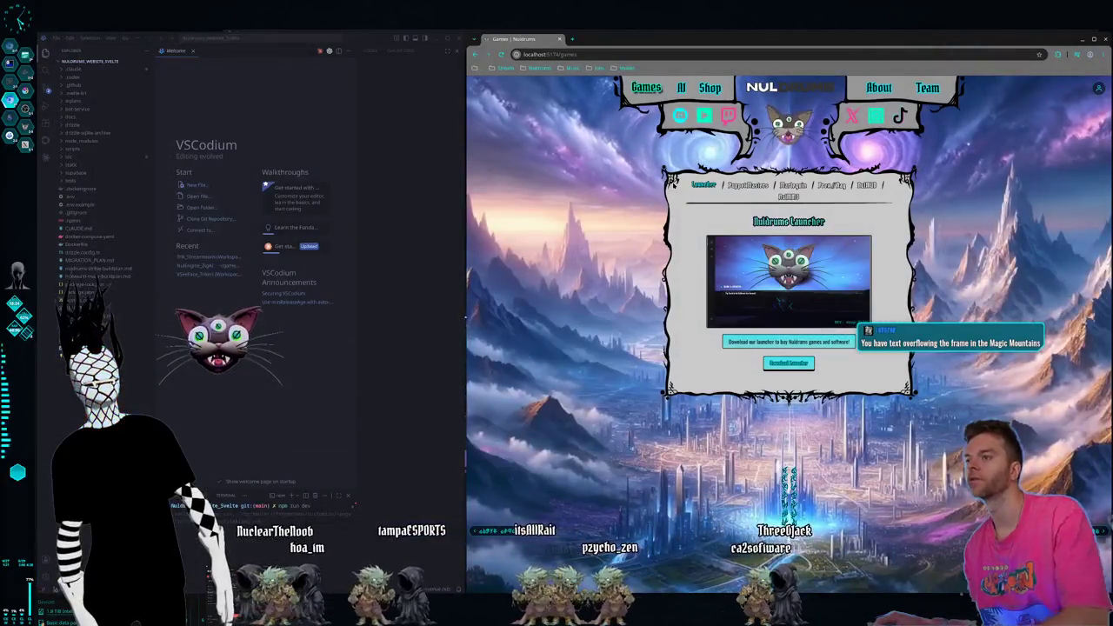
drag(614, 44, 612, 39)
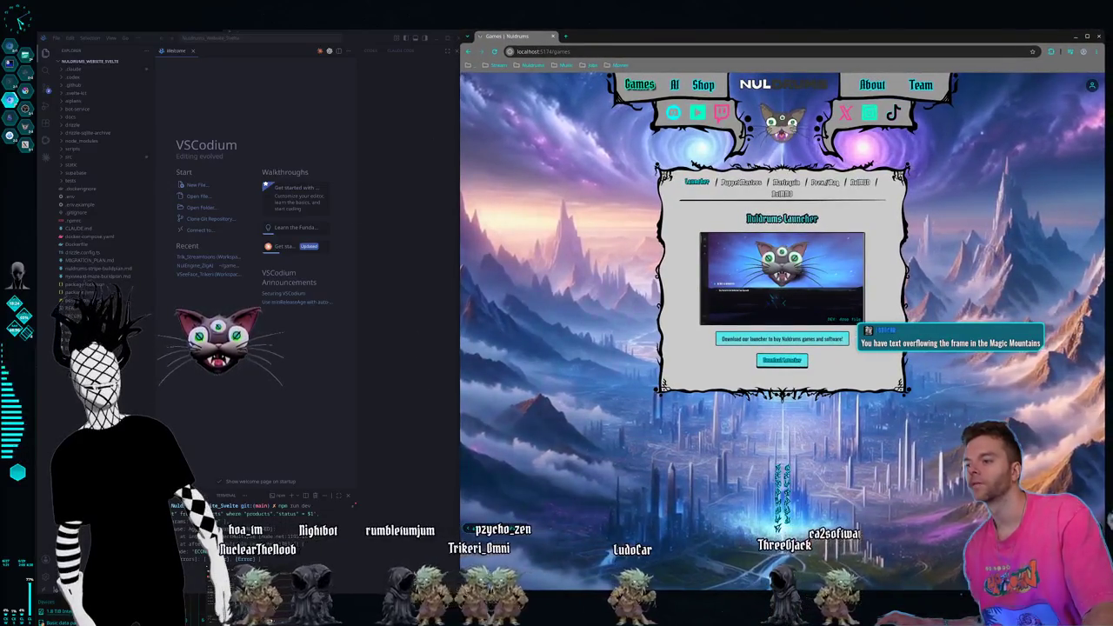
key(super+Up)
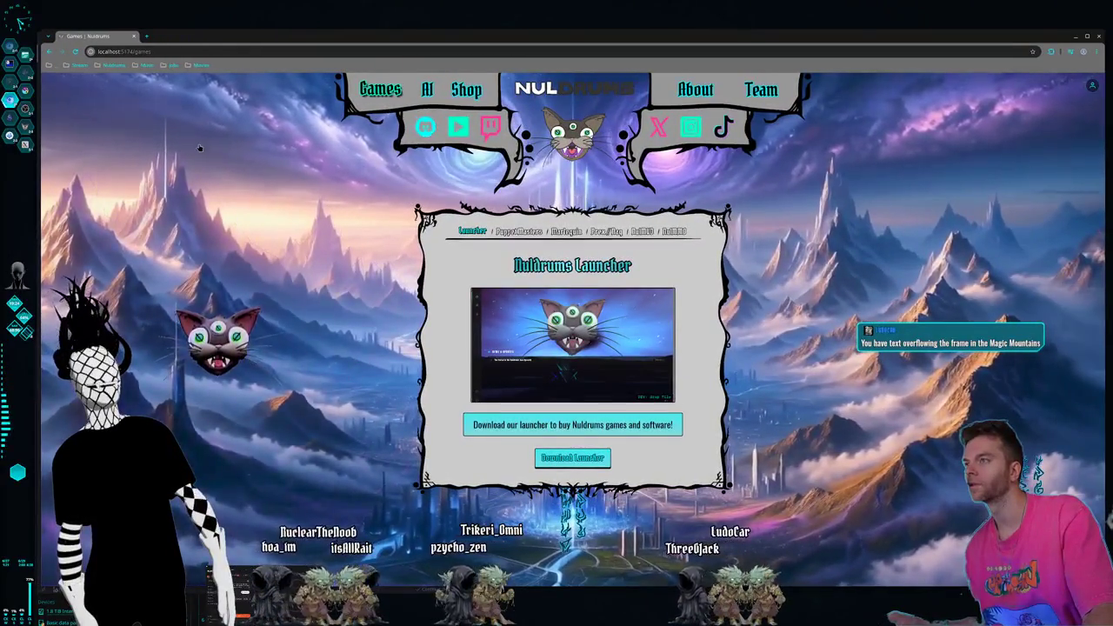
- Browse the Nuldreams and forest scenes, return to the localhost:5174 home page, and un-maximize Chrome
click(50, 52)
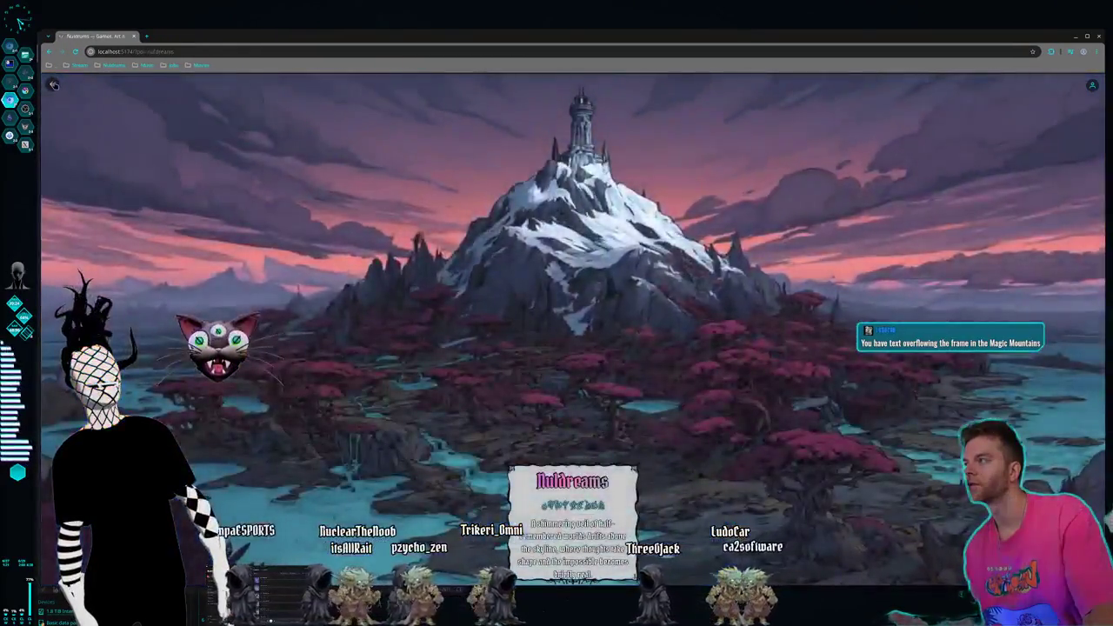
click(569, 504)
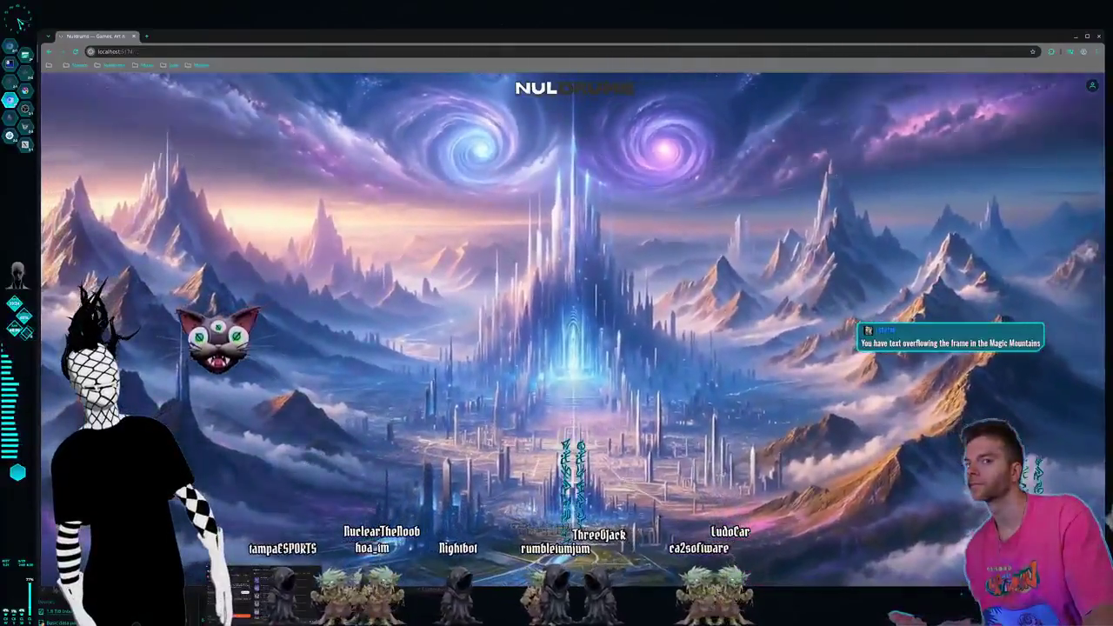
click(52, 83)
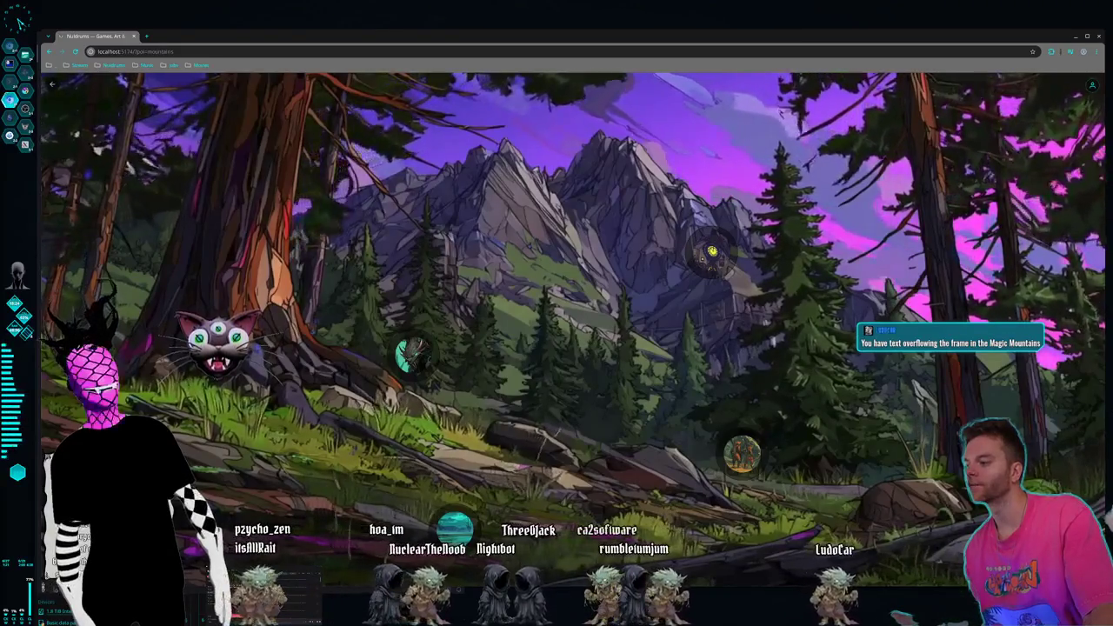
click(1087, 35)
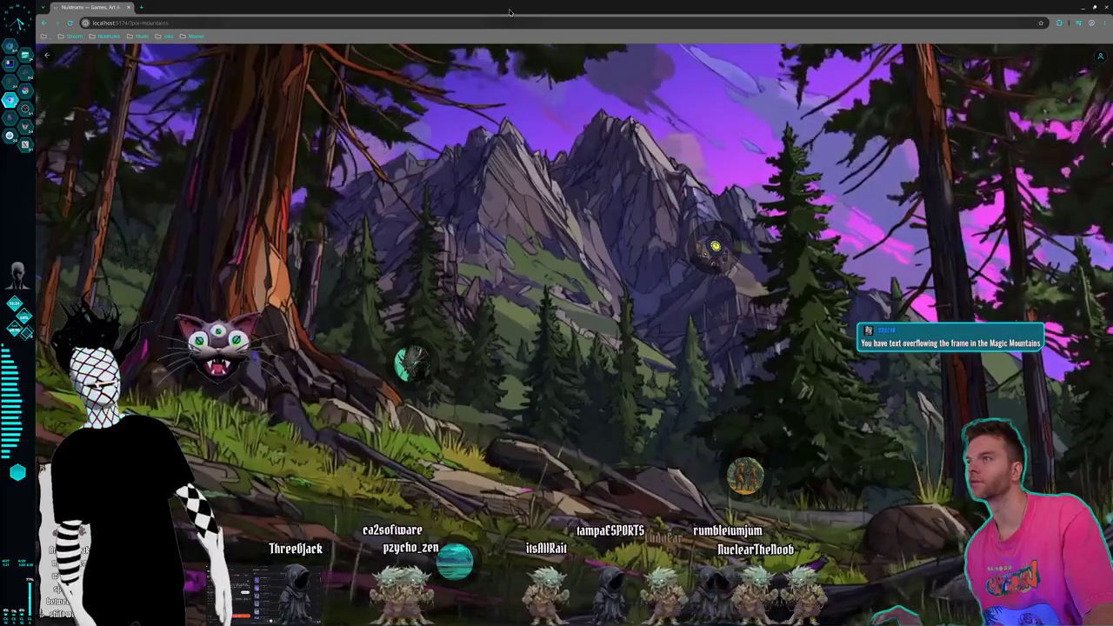
click(47, 54)
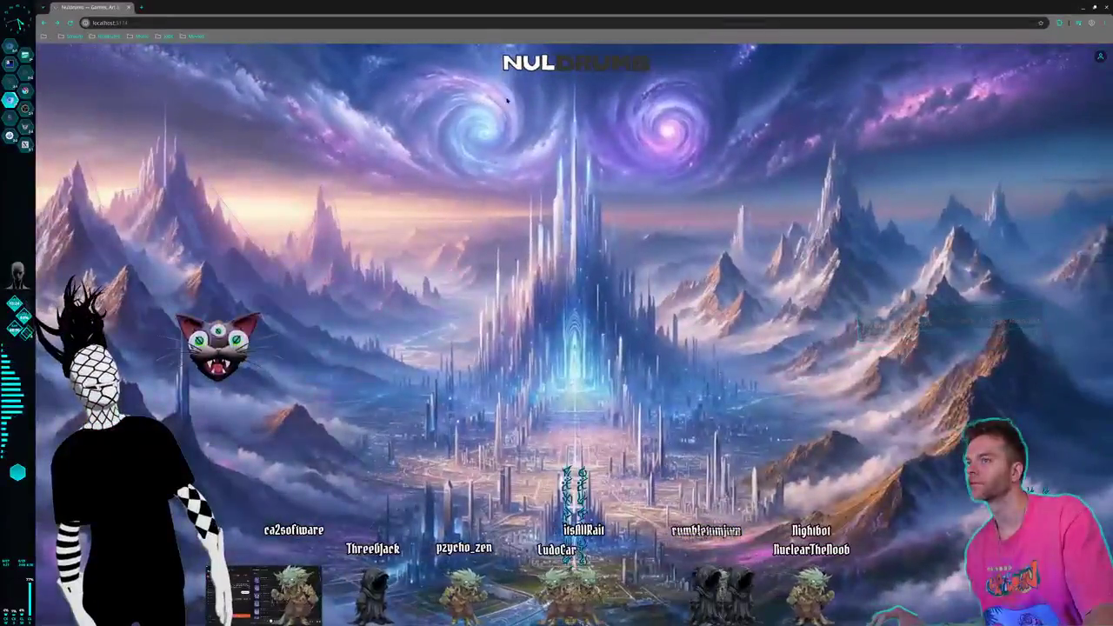
mouse_move(469, 13)
mouse_down()
mouse_move(492, 62)
mouse_move(609, 155)
mouse_up()
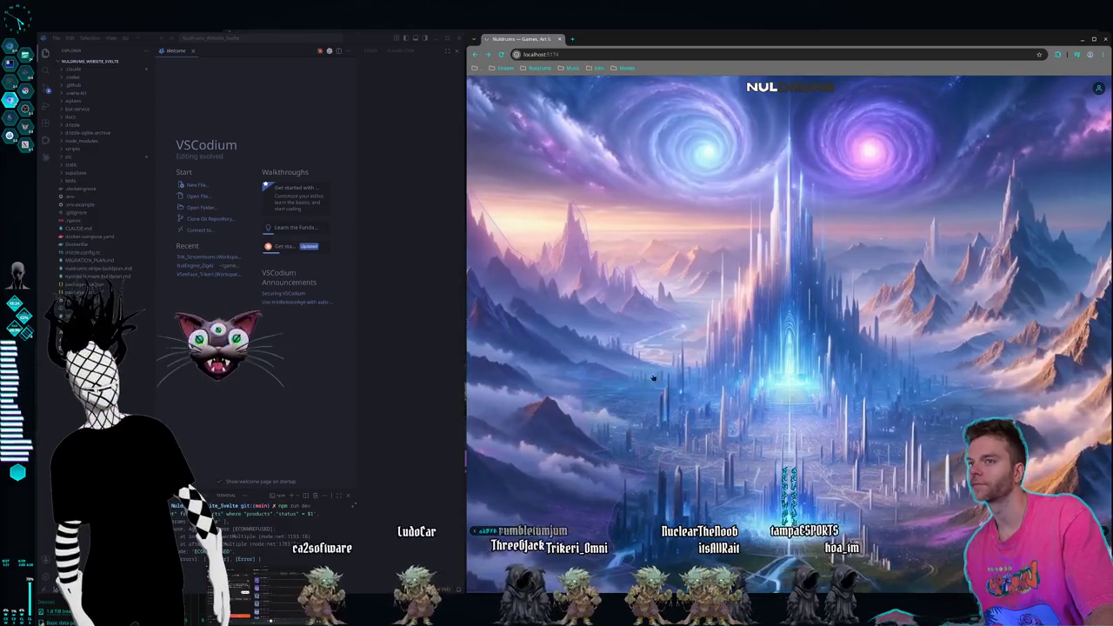
mouse_move(790, 95)
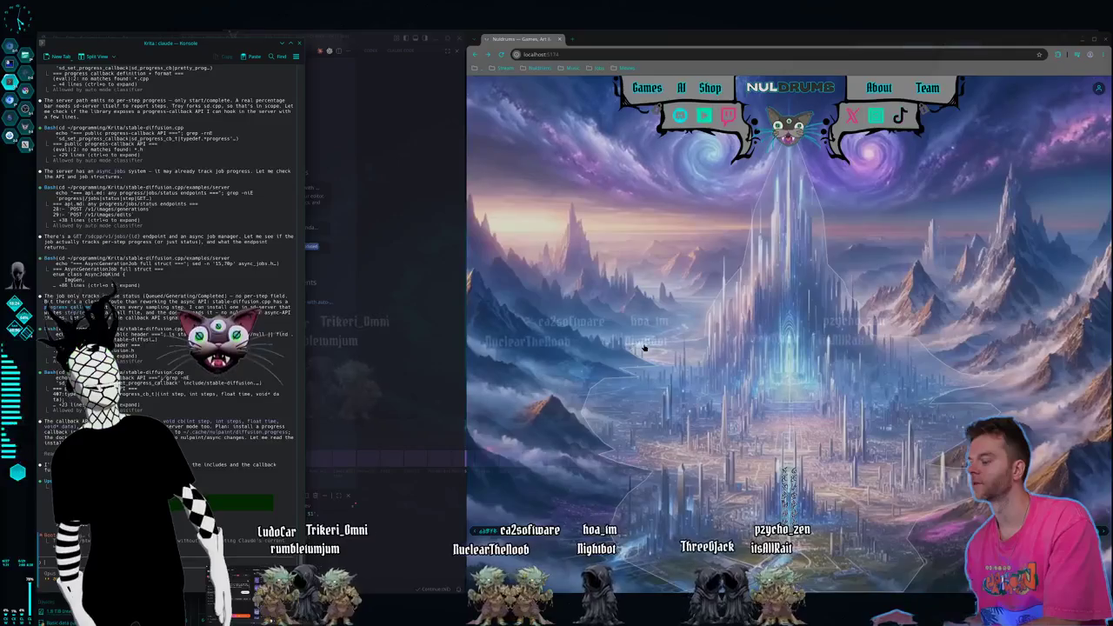
- Switch to the Ghostty desktop with the tiled Claude Code sessions and file manager
key(ctrl+F2)
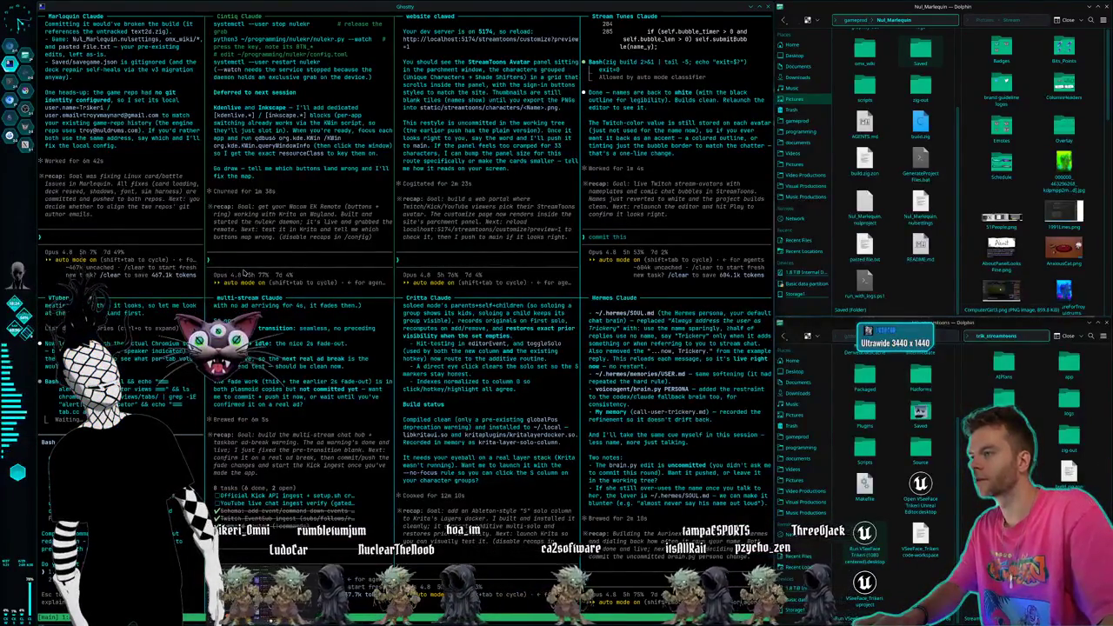
text(can w)
- Ask the Cintiq Claude session to make the top middle button act like the one nearest the wheel
key(BackSpace)
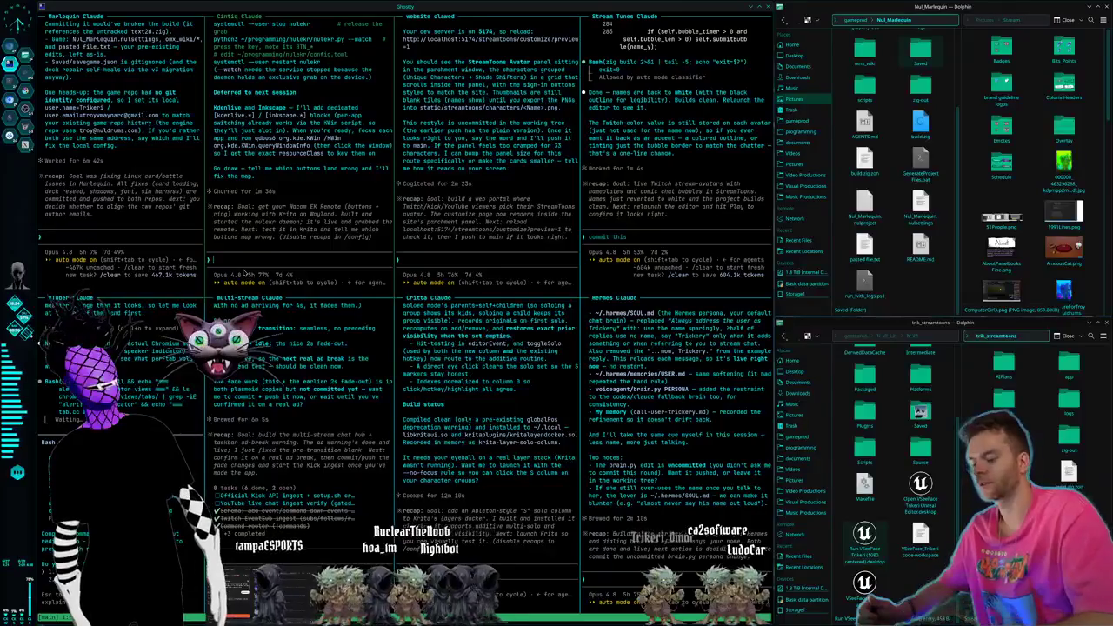
text(Can we have the top middle button, like the one that's closest to the wheel, that's in that little middle section of four buttons, can you make that the same as holding down space for panning around the canvas?)
key(Return)
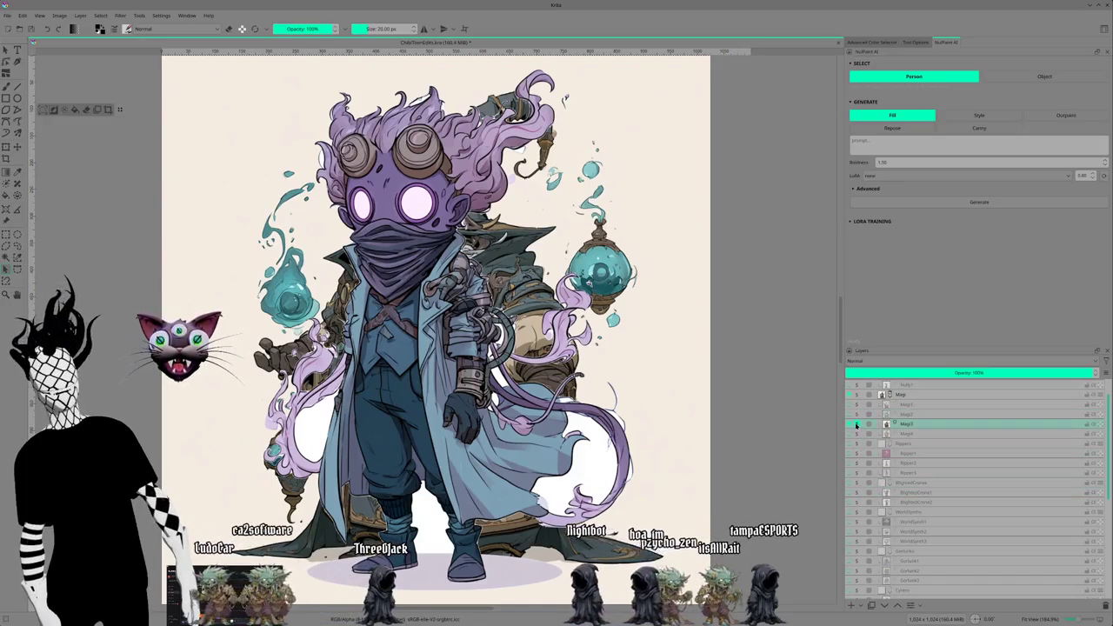
- Toggle the background layers and solo the scientist, wizard and Ripper layers to compare them
click(857, 425)
click(856, 424)
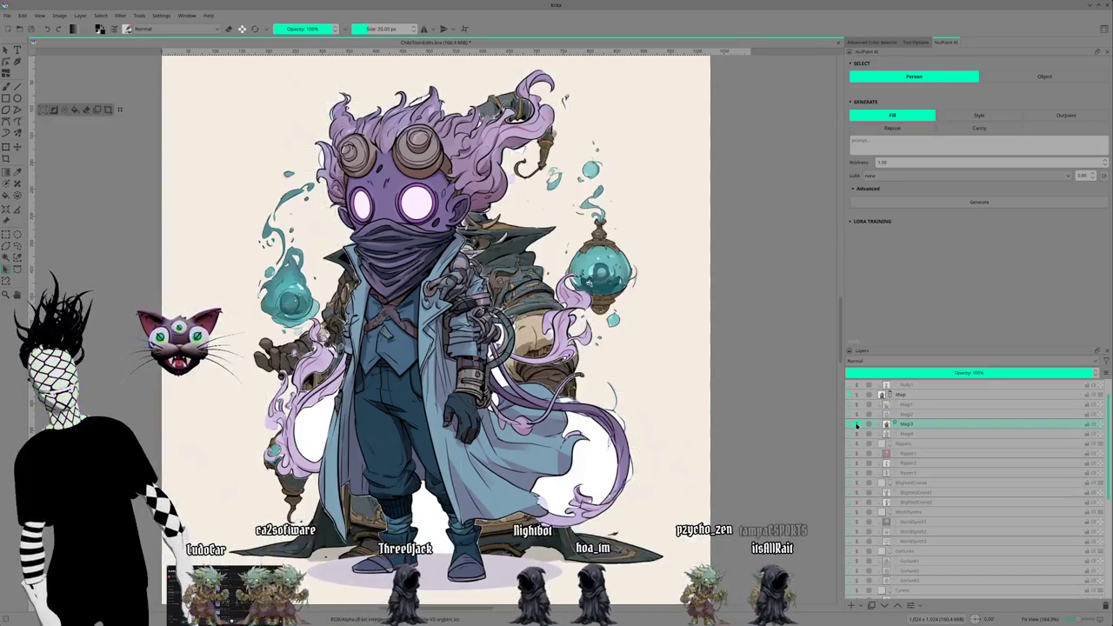
click(857, 424)
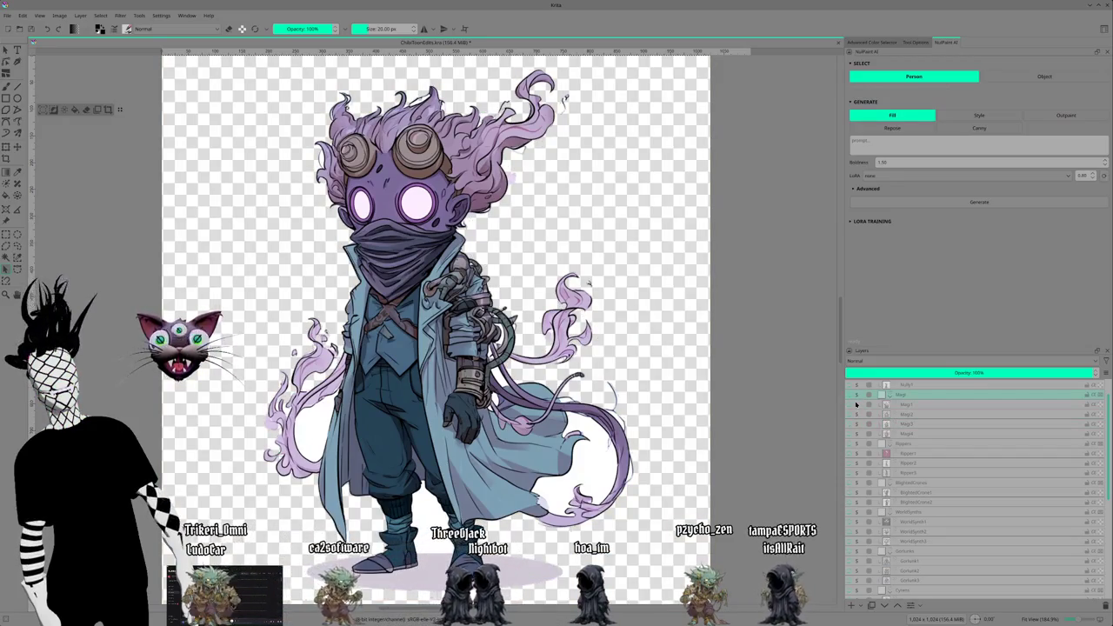
scroll(856, 404, up, 1)
click(857, 395)
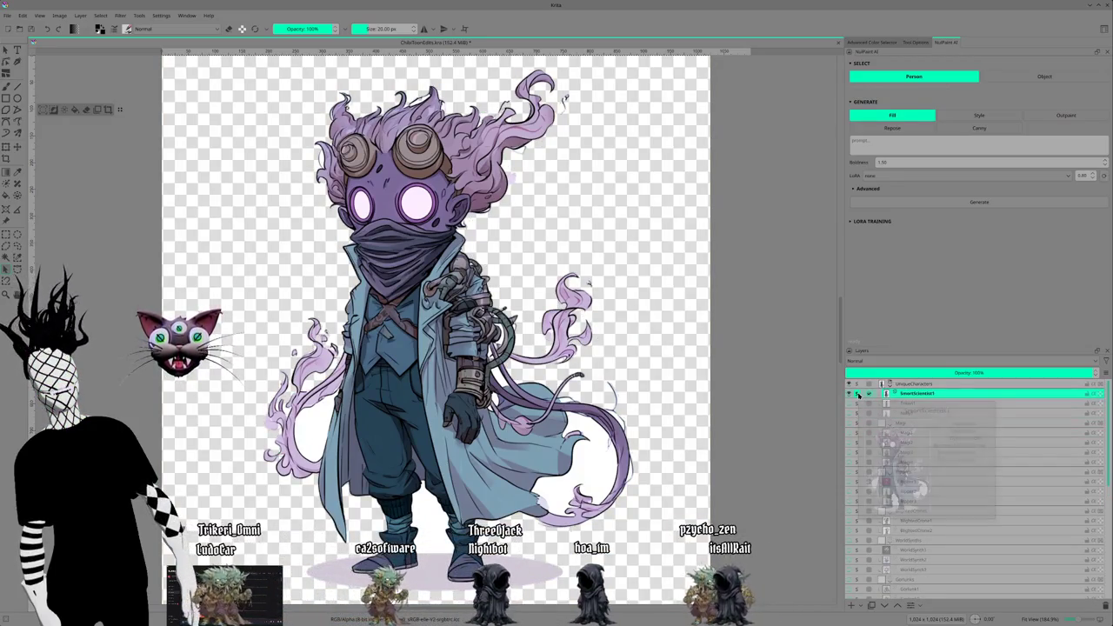
shift+click(858, 442)
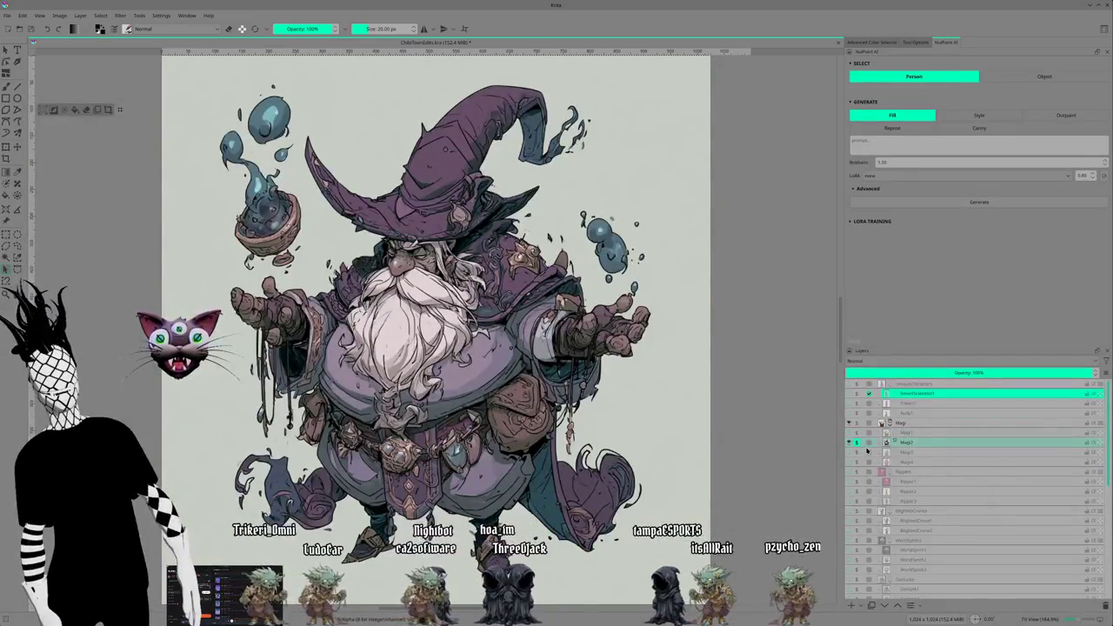
mouse_move(904, 443)
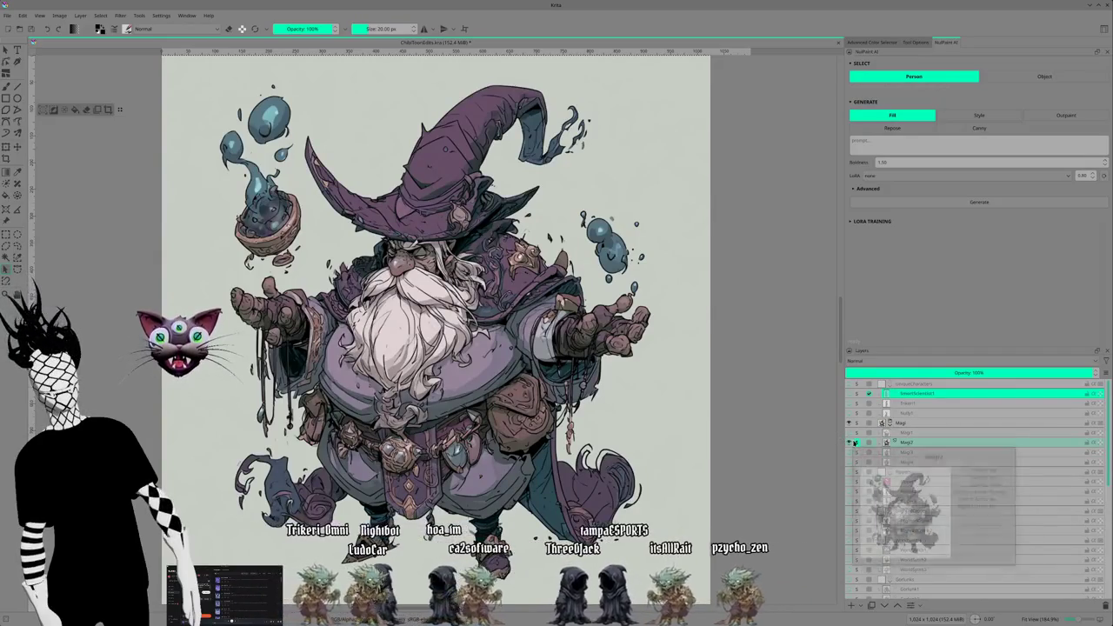
shift+click(856, 442)
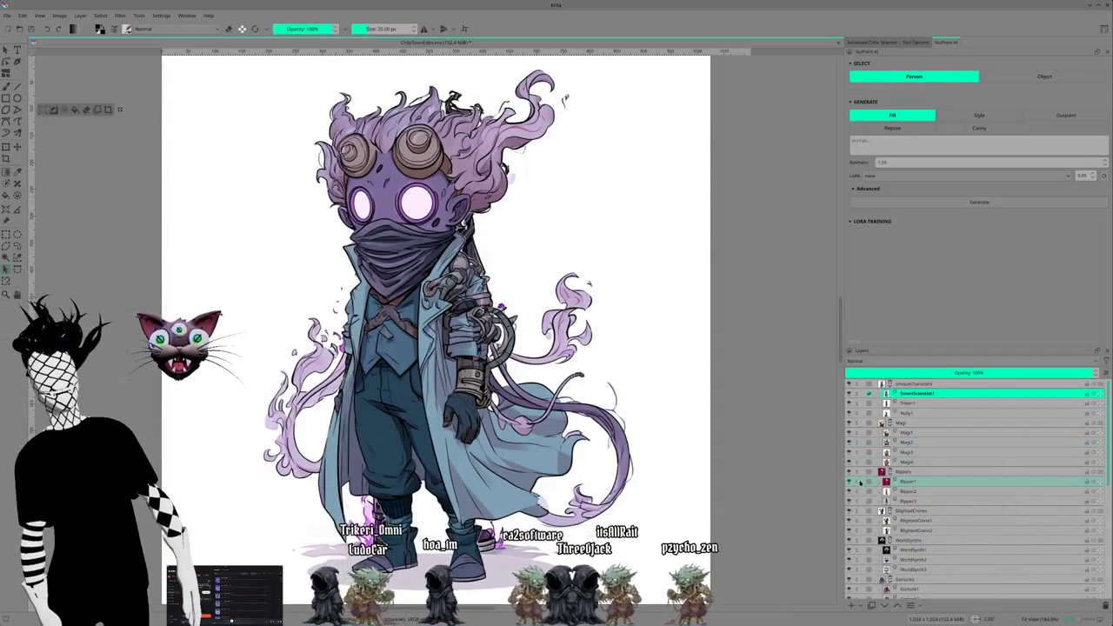
shift+click(857, 482)
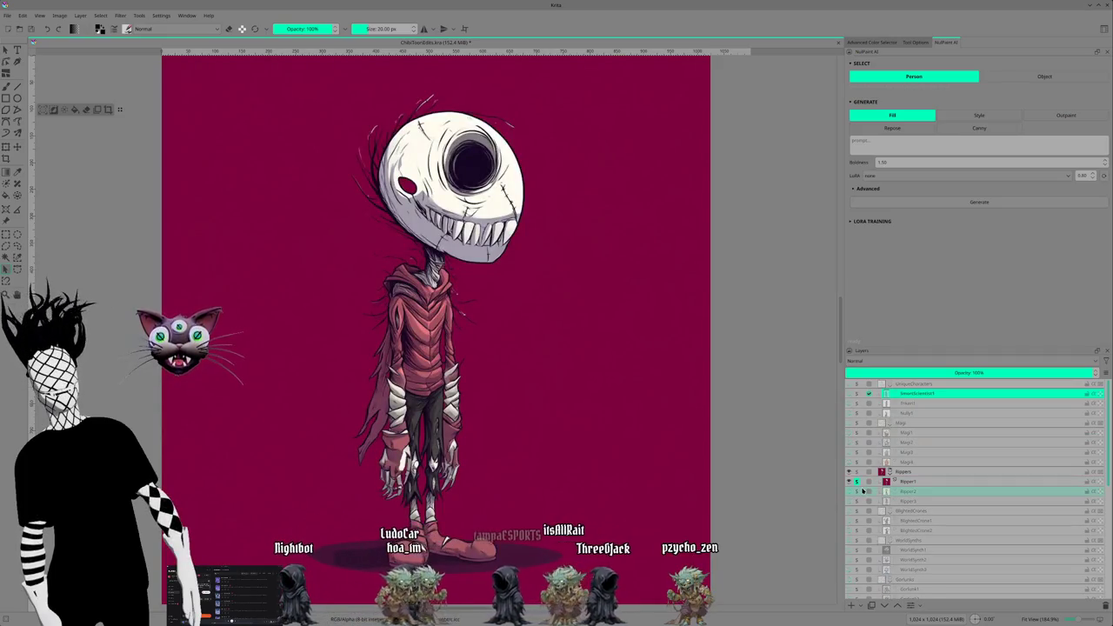
shift+click(850, 482)
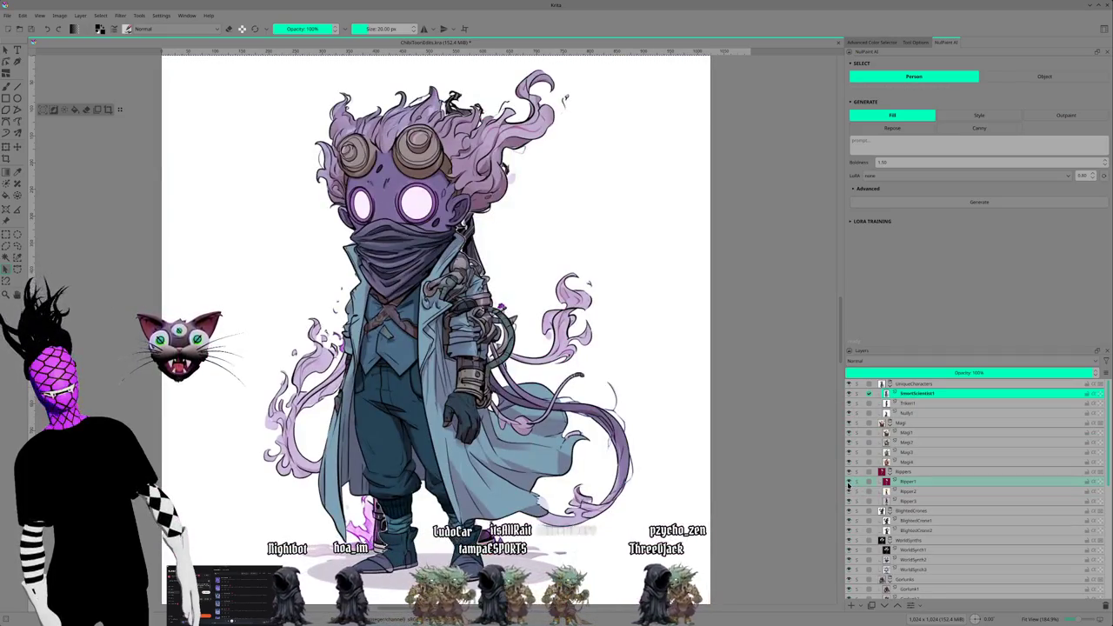
- Preview the Ripper variant and reaper layers one by one, then keep only Rippers and Ripper1 visible
shift+click(848, 483)
shift+click(850, 489)
shift+click(850, 492)
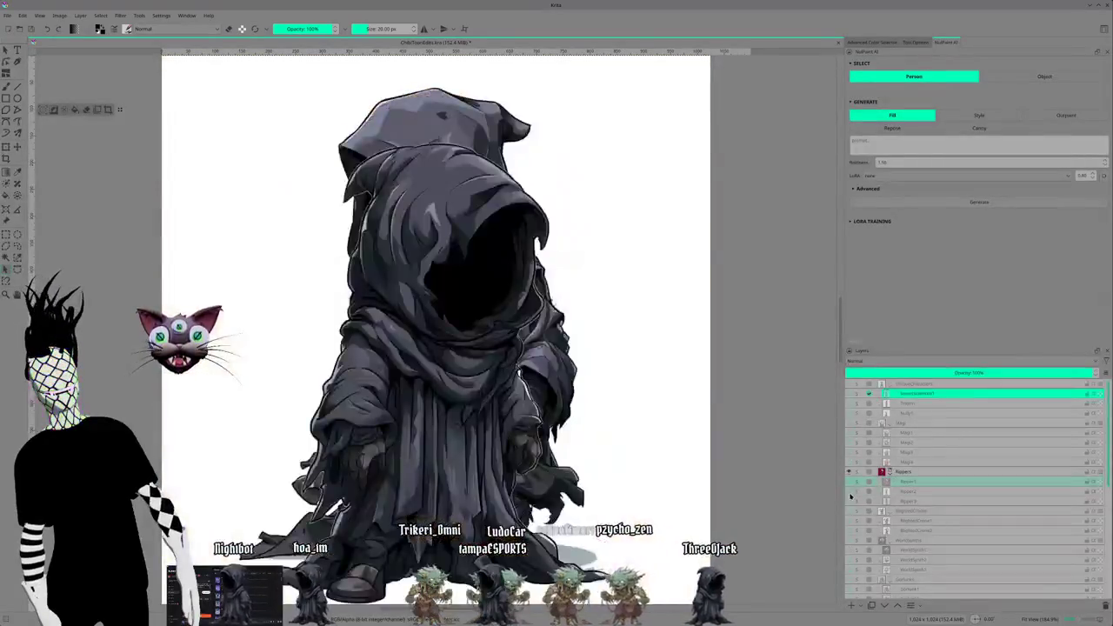
shift+click(850, 494)
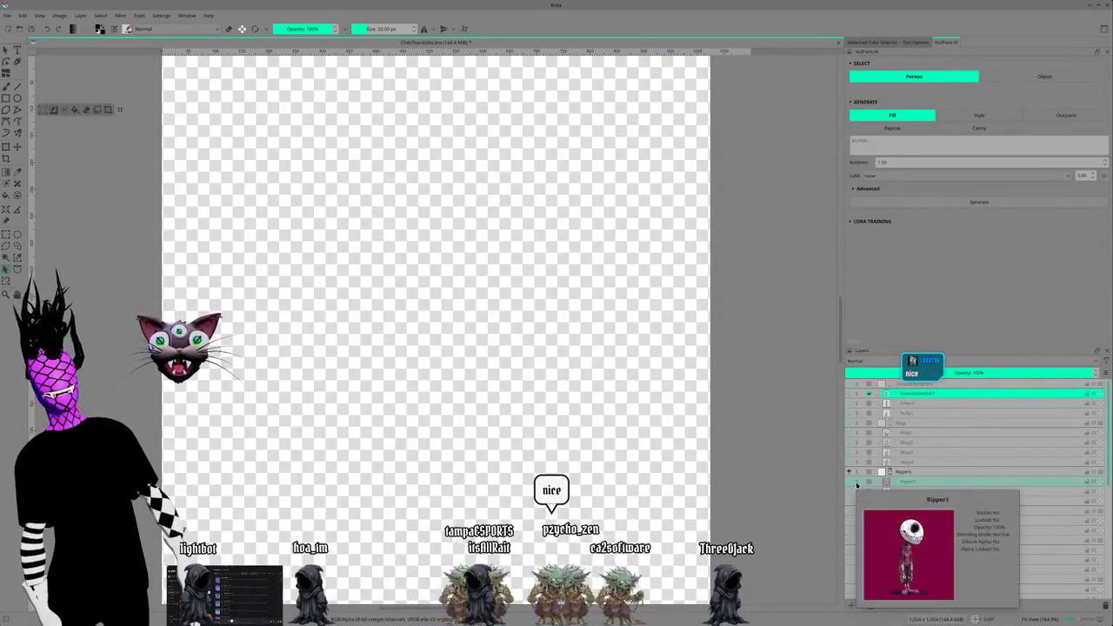
shift+click(855, 484)
shift+click(855, 484)
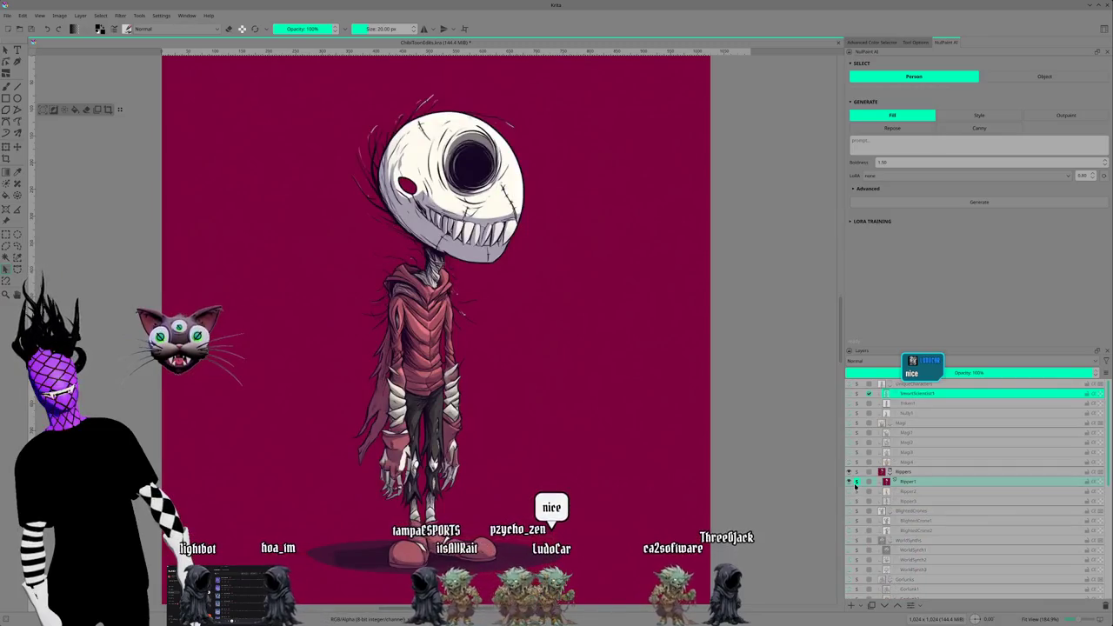
shift+click(855, 483)
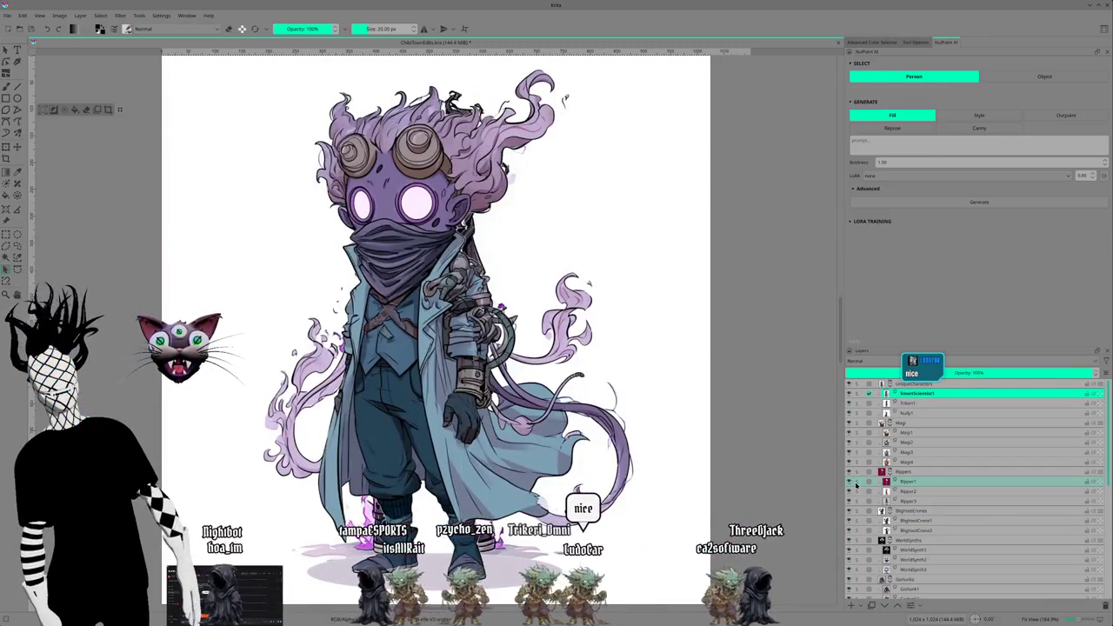
shift+click(855, 484)
shift+click(856, 484)
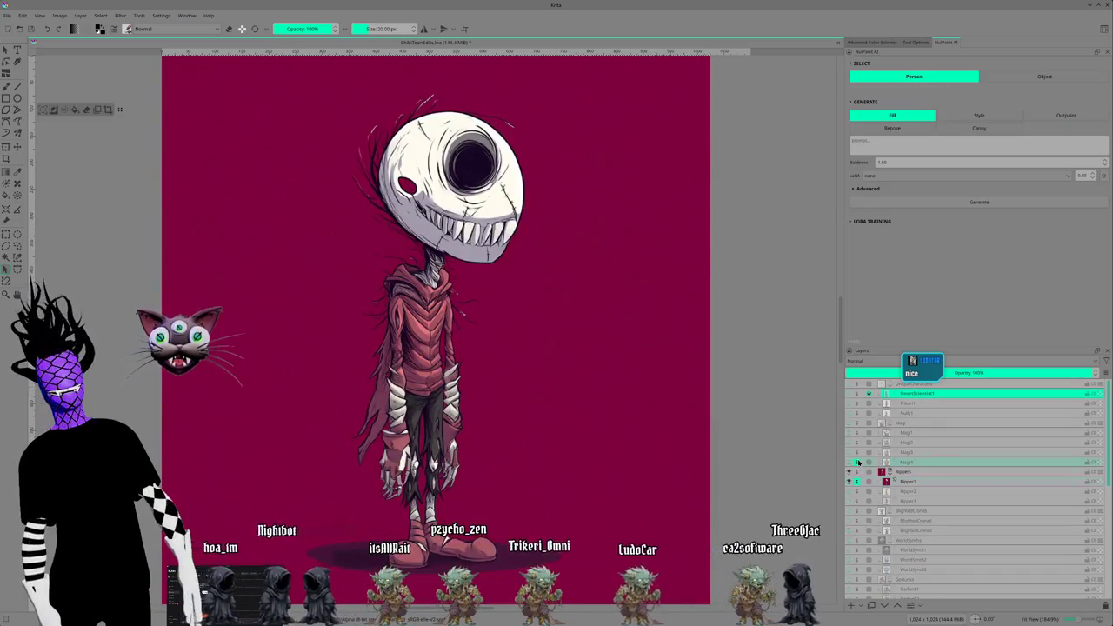
- Check the Magi4 and Magi2 wizard layers, ending with only Ripper1 visible on red
shift+click(856, 462)
shift+click(856, 443)
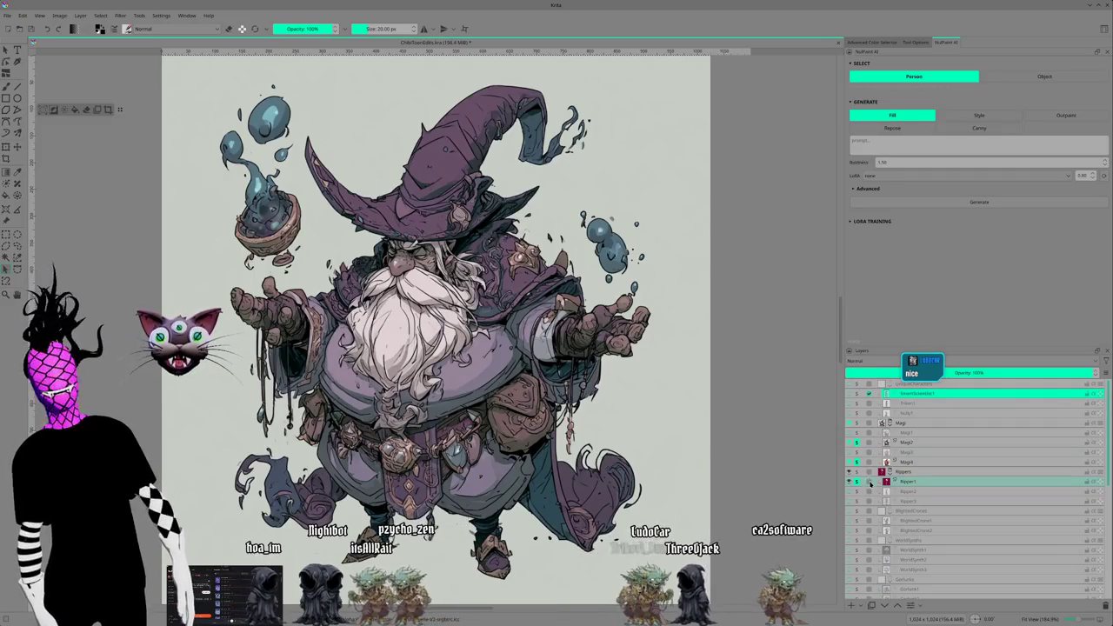
click(856, 443)
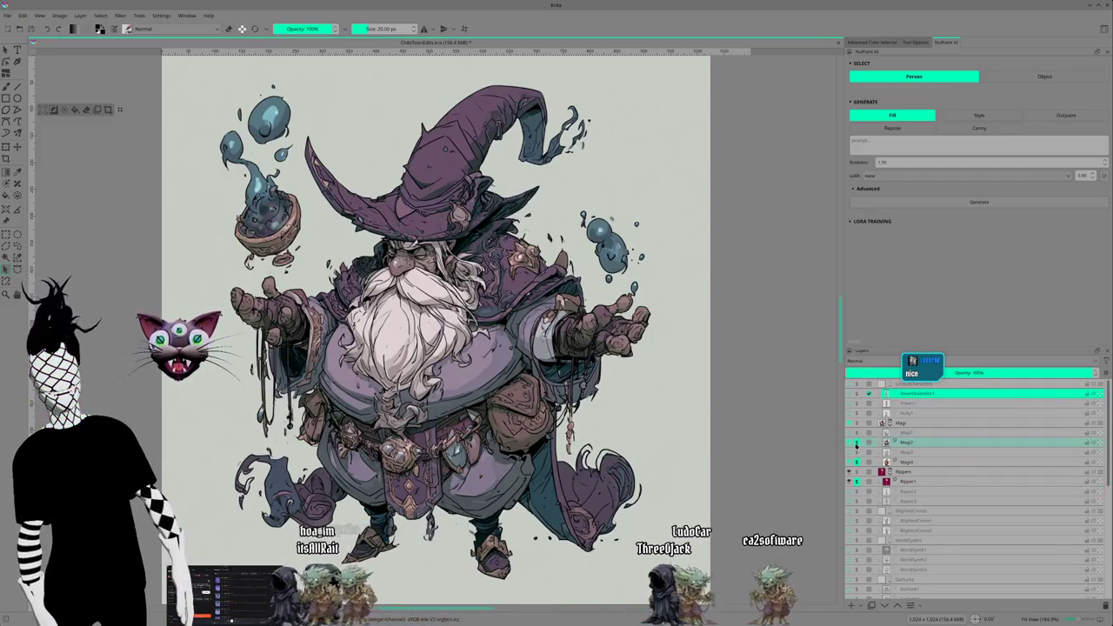
shift+click(856, 462)
shift+click(856, 481)
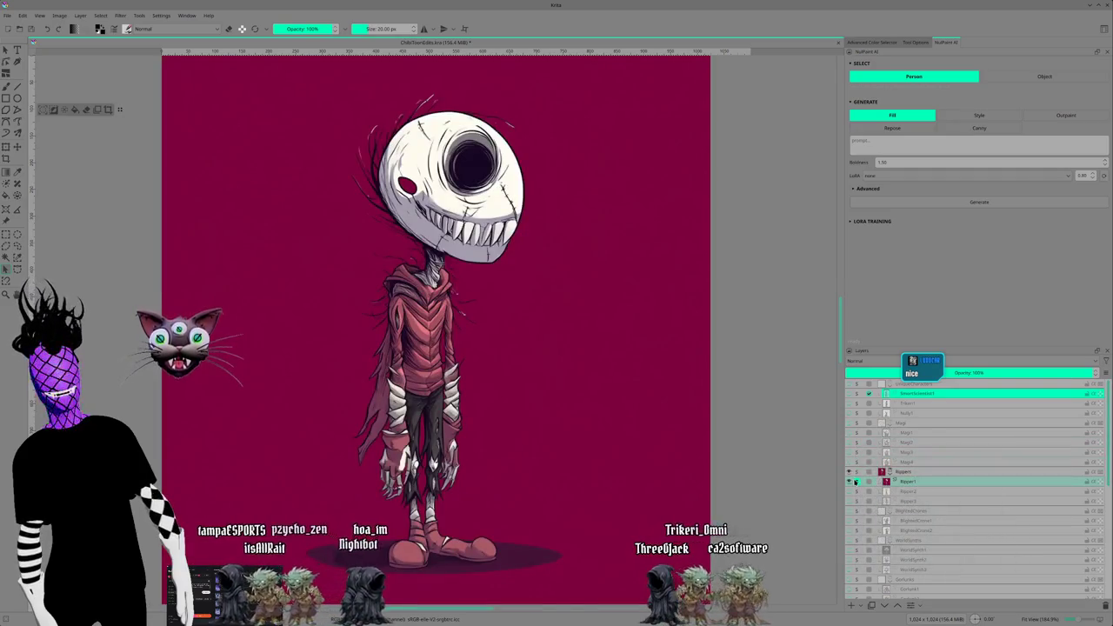
shift+click(856, 482)
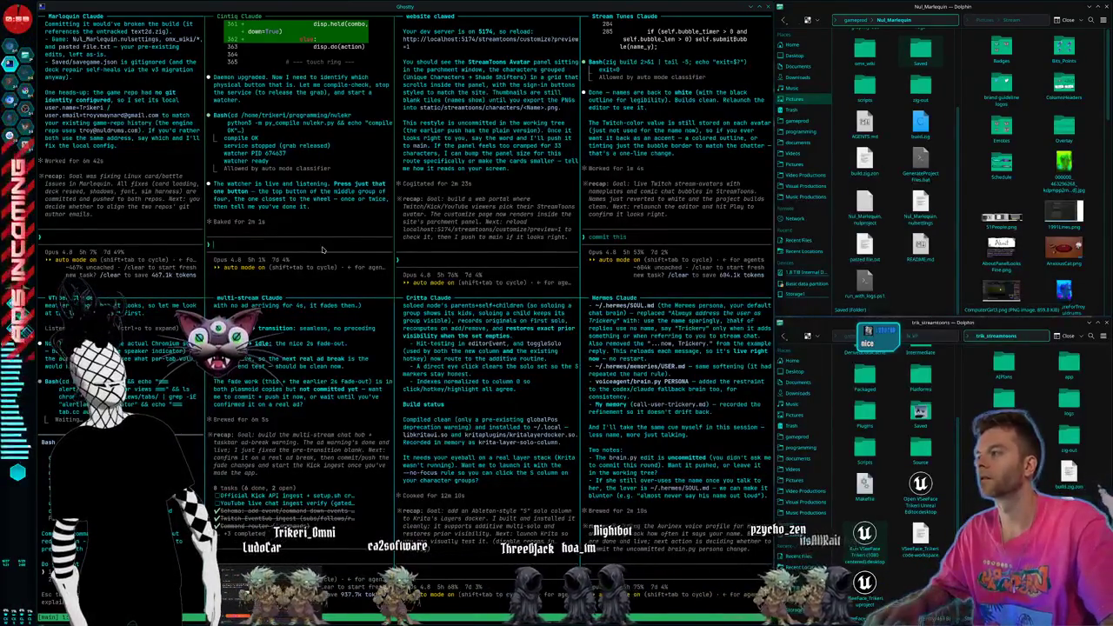
- Reply to the Cintiq session that the button was pressed several times, then approve the left pane's Bash command
text(i p)
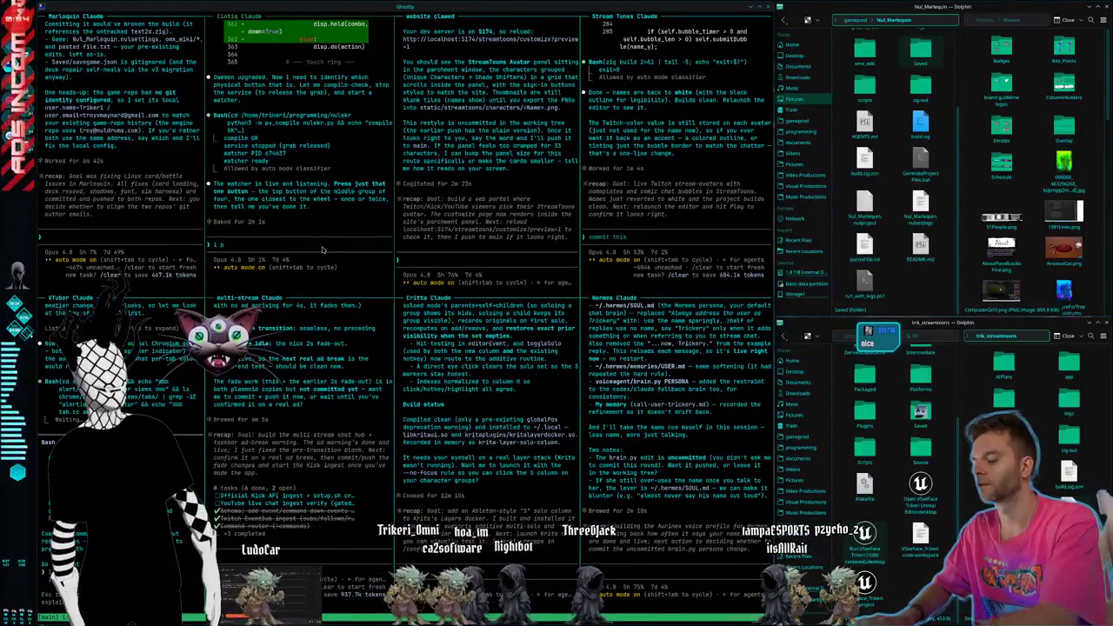
text(res)
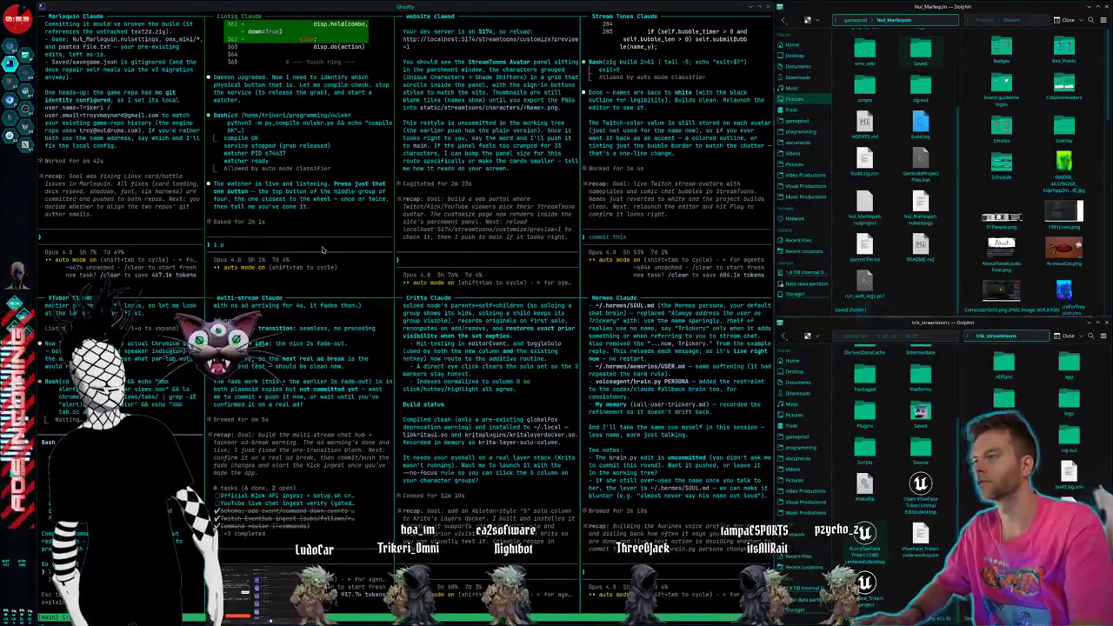
text(sed it o)
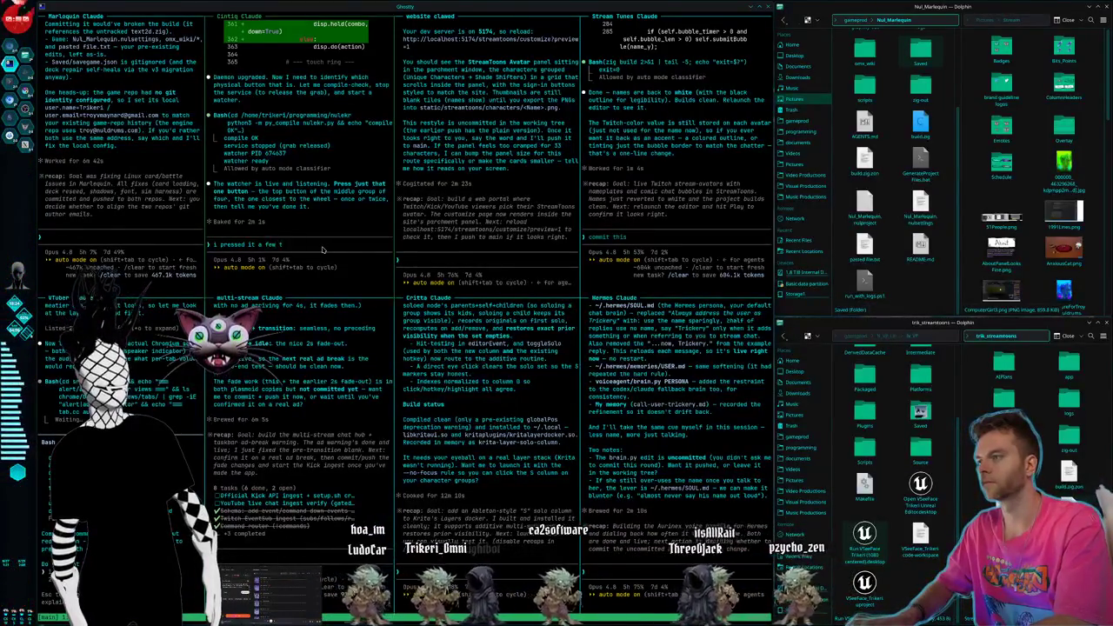
text(imes)
key(Return)
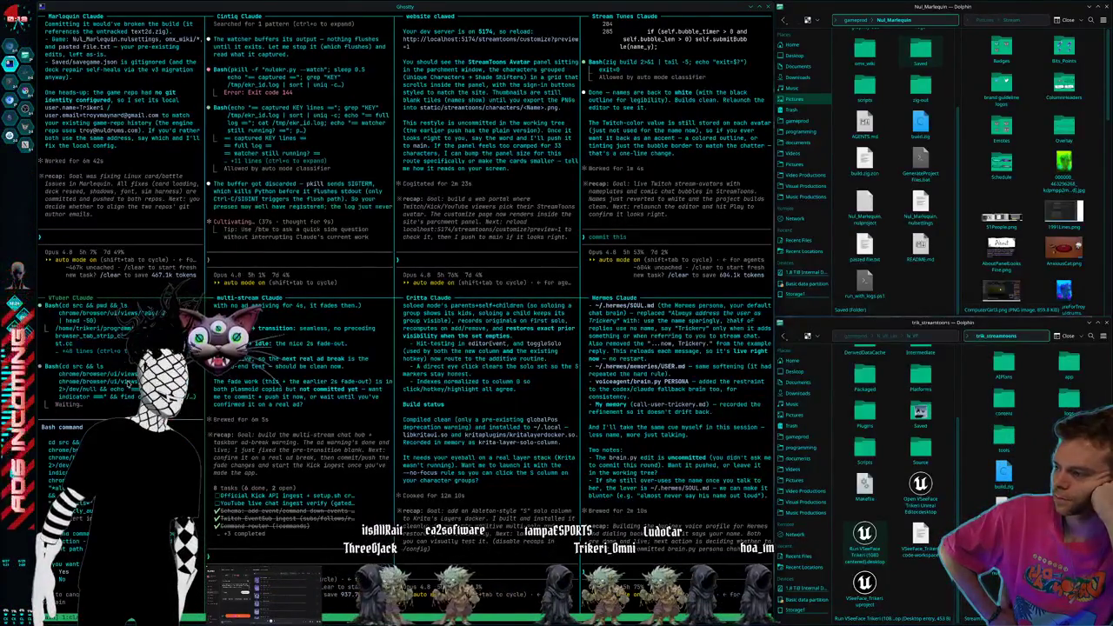
key(Return)
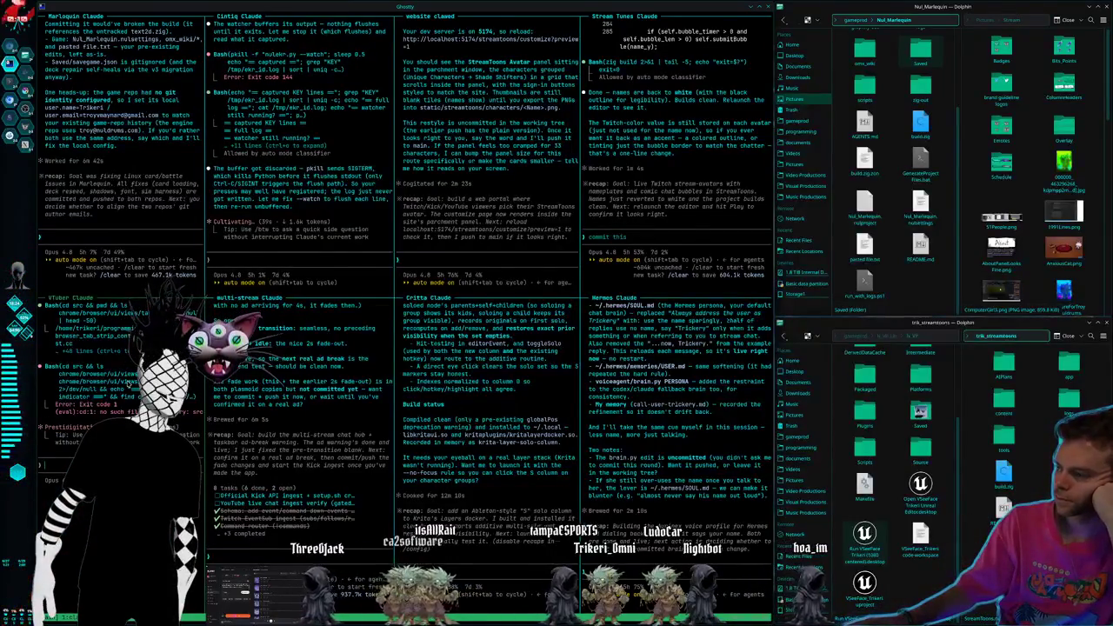